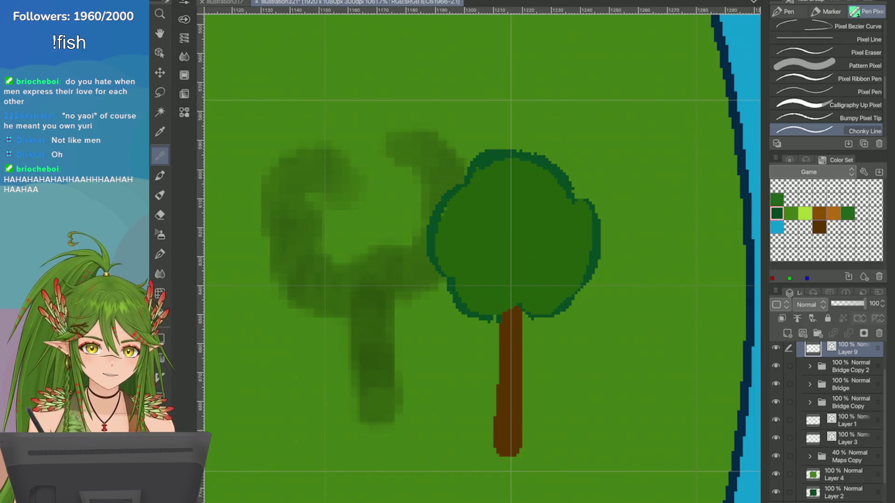
Step: Cut dark-green triangular notches along the canopy's right outline and lower edge with the Right Triangle brush
mouse_move(591, 198)
left_mouse_down()
mouse_move(569, 291)
mouse_move(545, 304)
mouse_move(470, 311)
mouse_move(438, 258)
left_mouse_up()
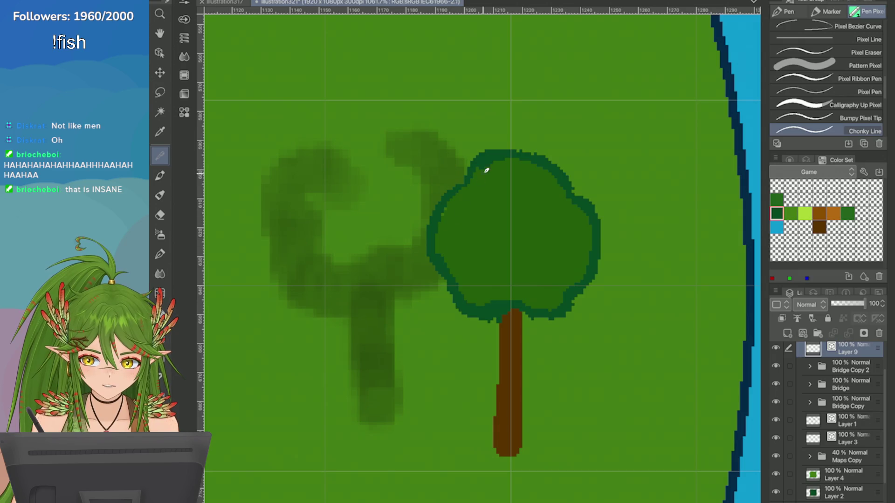
scroll(827, 93, "down", 3)
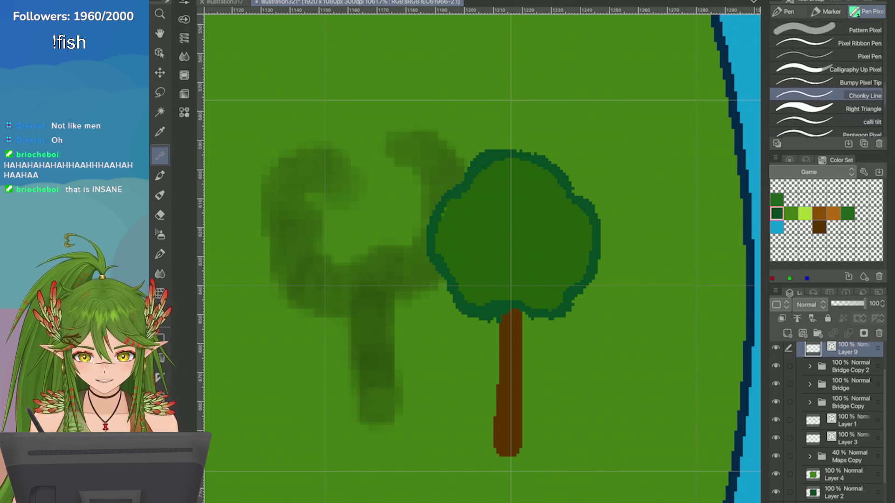
left_click(839, 90)
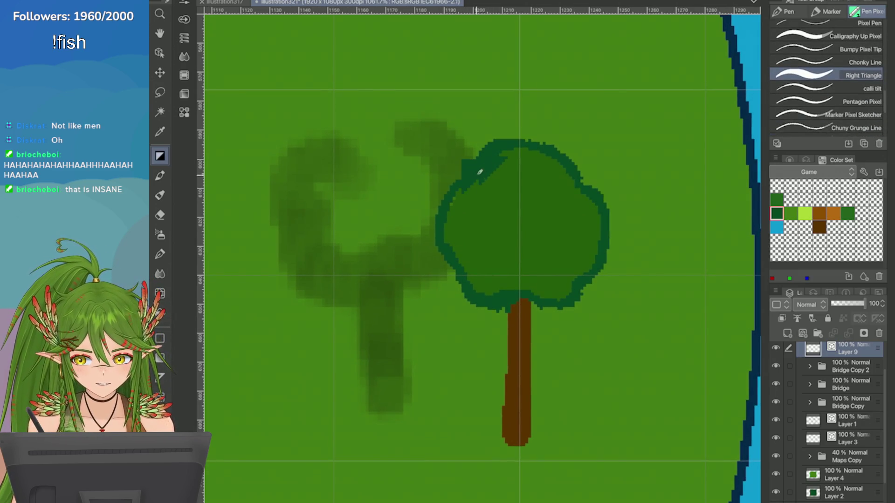
left_click_drag(588, 186, 566, 197)
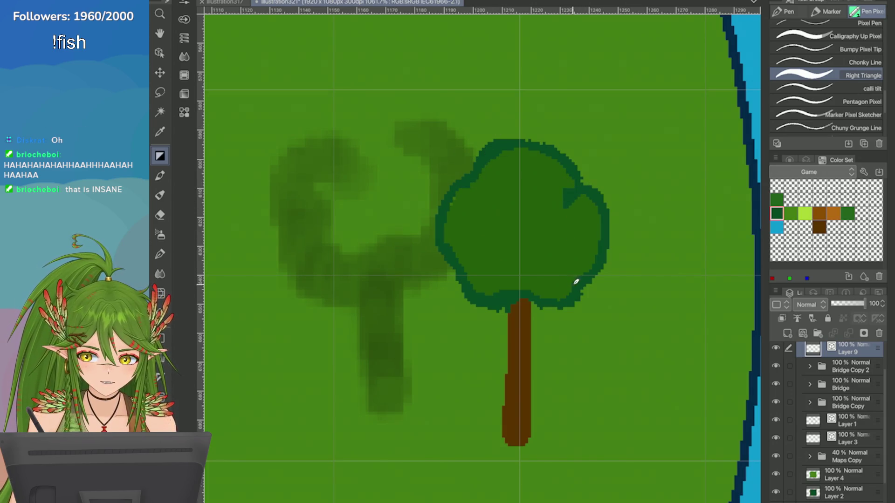
mouse_move(597, 255)
left_mouse_down()
mouse_move(559, 289)
mouse_move(535, 280)
mouse_move(555, 265)
mouse_move(513, 282)
left_mouse_up()
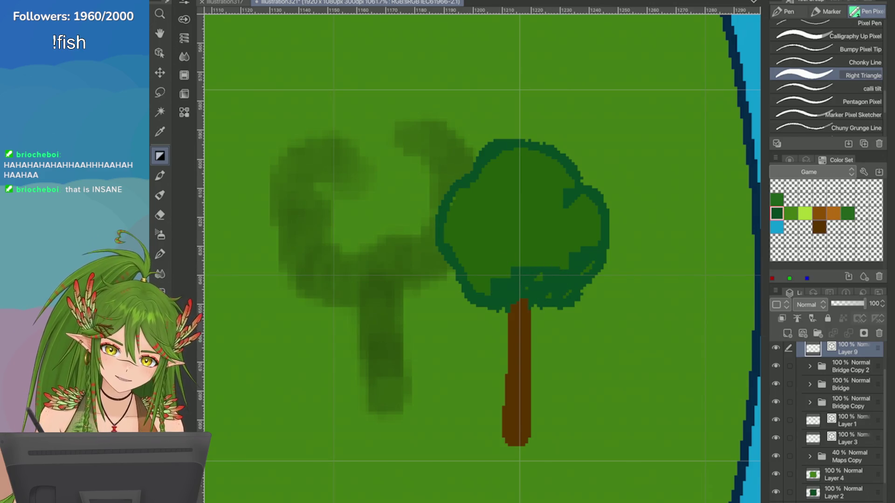
mouse_move(565, 255)
left_mouse_down()
mouse_move(501, 255)
mouse_move(490, 261)
mouse_move(496, 270)
left_mouse_up()
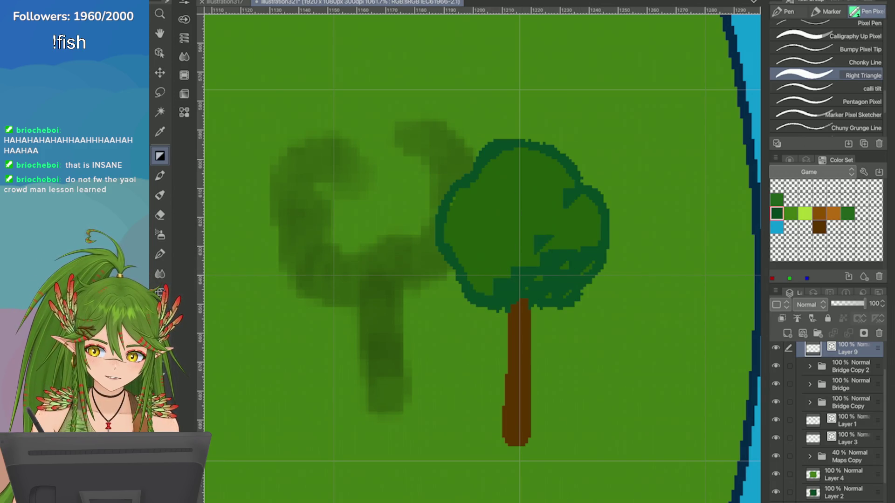
mouse_move(536, 250)
left_mouse_down()
mouse_move(541, 226)
mouse_move(559, 237)
left_mouse_up()
key("ctrl+z")
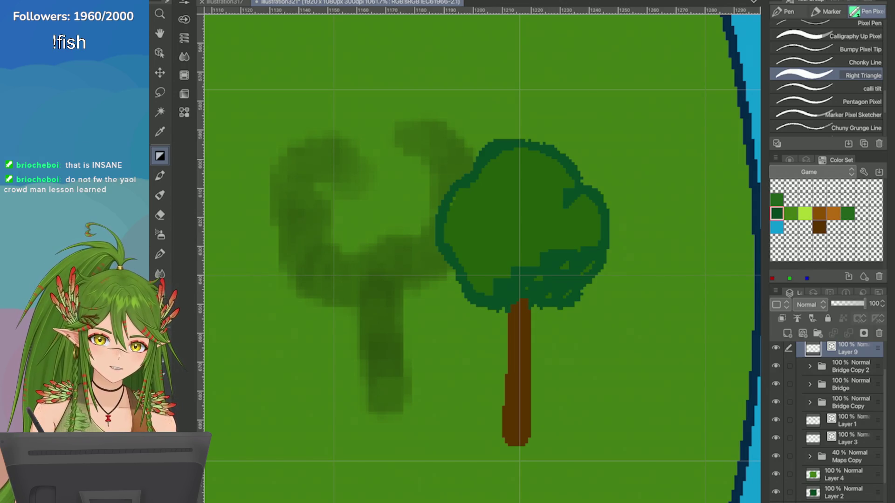
left_click_drag(535, 236, 544, 248)
mouse_move(494, 284)
left_mouse_down()
mouse_move(504, 293)
mouse_move(494, 281)
mouse_move(487, 288)
left_mouse_up()
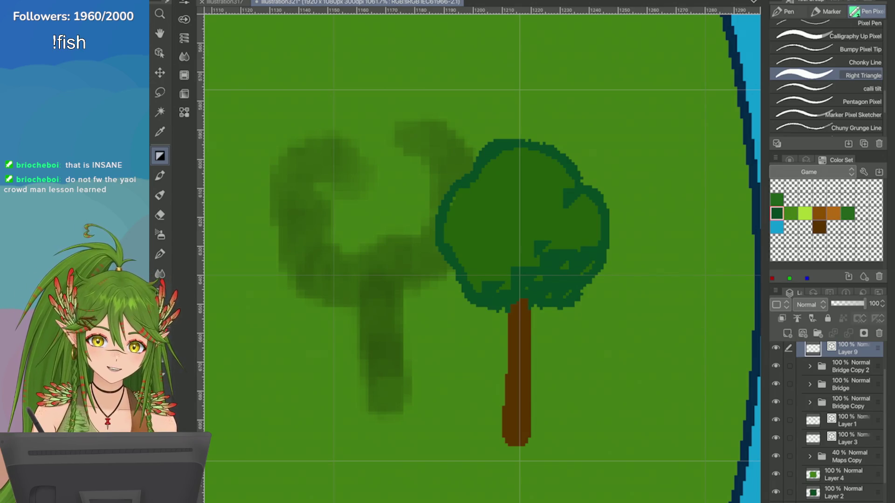
Step: Add lighter-green triangular highlights inside the canopy, across its top and on the right lobe
left_click(790, 213)
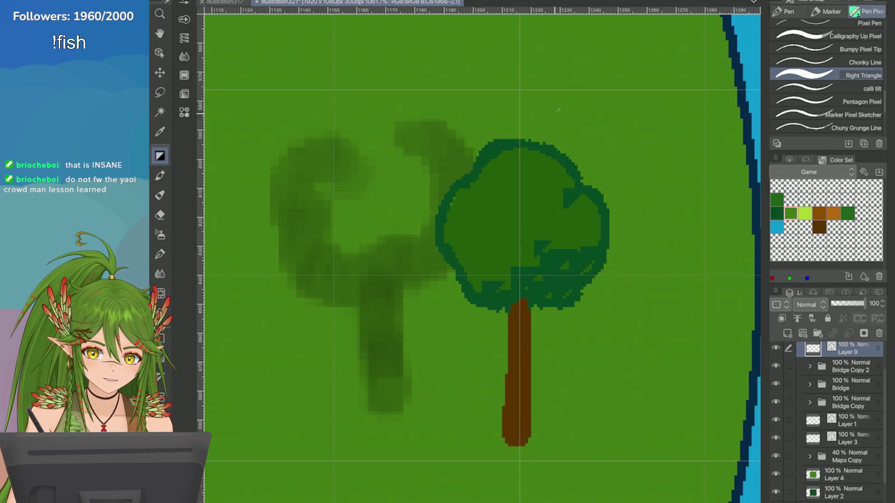
mouse_move(532, 228)
left_mouse_down()
mouse_move(549, 213)
mouse_move(578, 219)
mouse_move(485, 246)
mouse_move(485, 266)
mouse_move(489, 233)
mouse_move(522, 247)
mouse_move(560, 219)
mouse_move(578, 224)
left_mouse_up()
mouse_move(552, 170)
left_mouse_down()
mouse_move(559, 185)
mouse_move(552, 196)
mouse_move(515, 168)
mouse_move(498, 172)
left_mouse_up()
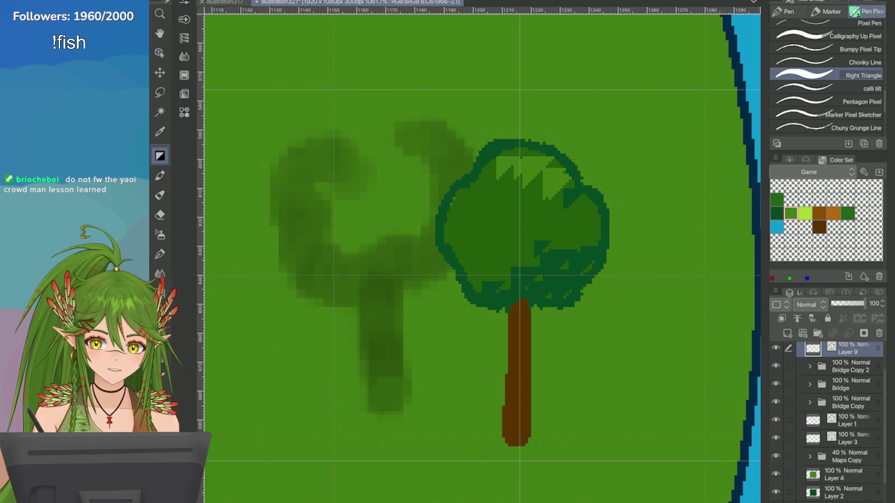
mouse_move(587, 196)
left_mouse_down()
mouse_move(590, 230)
mouse_move(507, 163)
mouse_move(554, 166)
mouse_move(489, 176)
mouse_move(562, 204)
mouse_move(513, 180)
mouse_move(494, 201)
mouse_move(567, 208)
left_mouse_up()
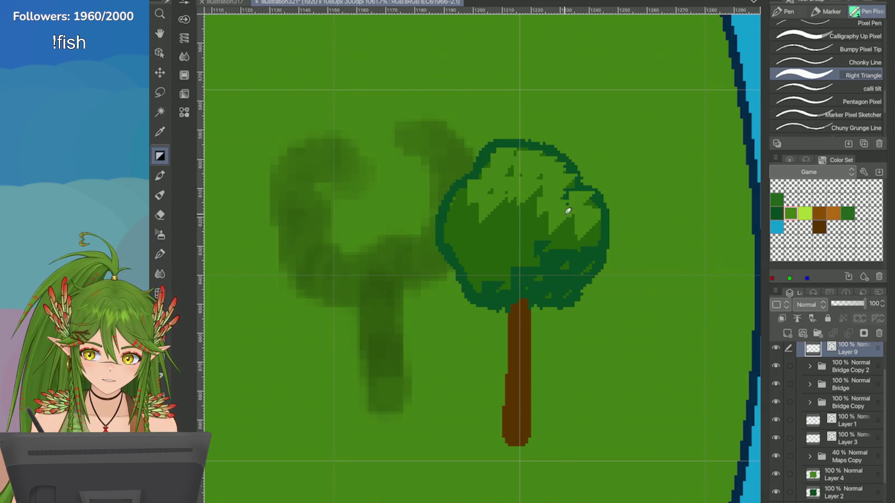
left_click(777, 200)
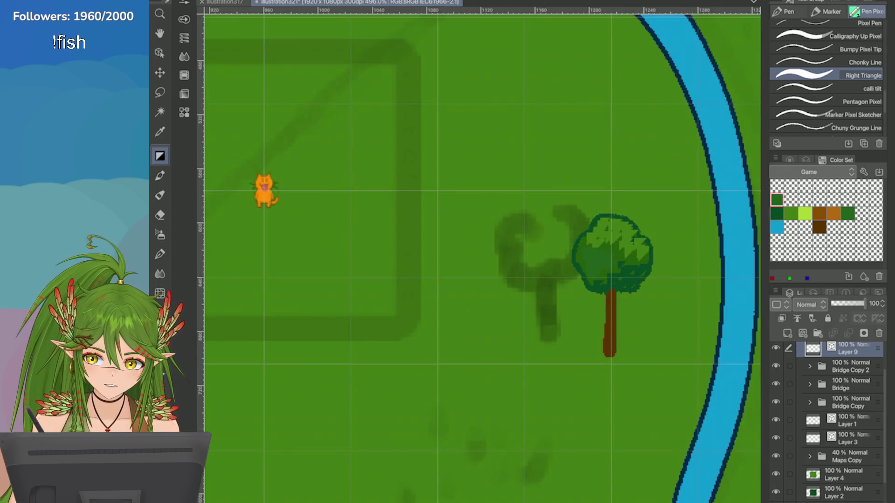
Step: Paint darker green strokes down the canopy's left edge and along its lower-left side
scroll(482, 224, "down", 3)
scroll(482, 224, "up", 2)
left_click_drag(454, 233, 433, 236)
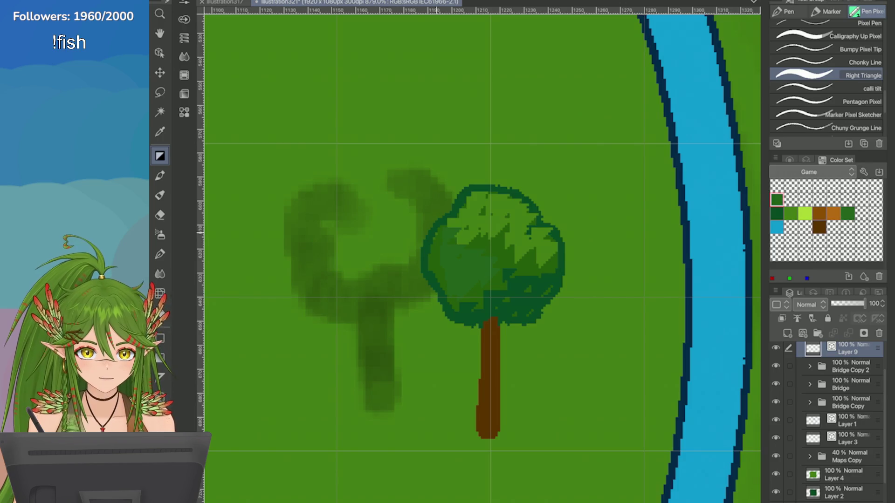
scroll(433, 235, "up", 1)
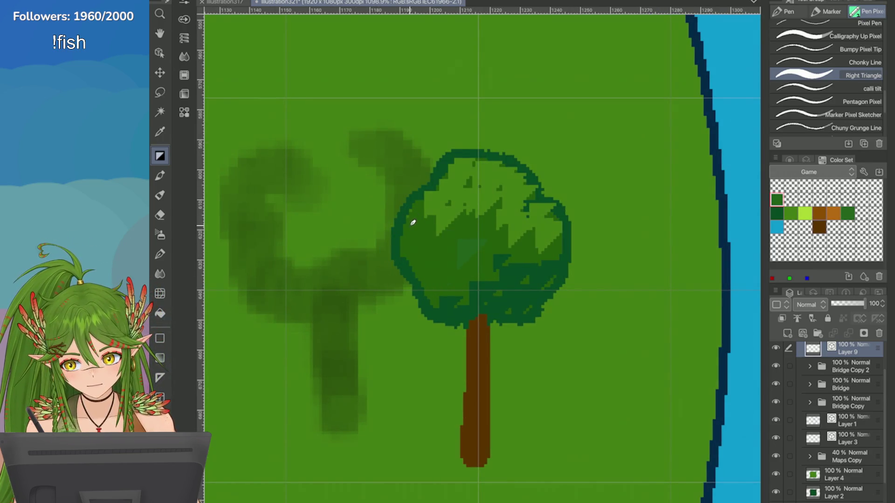
mouse_move(407, 234)
left_mouse_down()
mouse_move(403, 261)
mouse_move(416, 232)
mouse_move(397, 254)
mouse_move(422, 295)
mouse_move(459, 327)
left_mouse_up()
mouse_move(540, 226)
left_mouse_down()
mouse_move(567, 247)
mouse_move(522, 270)
mouse_move(545, 275)
mouse_move(536, 215)
mouse_move(510, 240)
left_mouse_up()
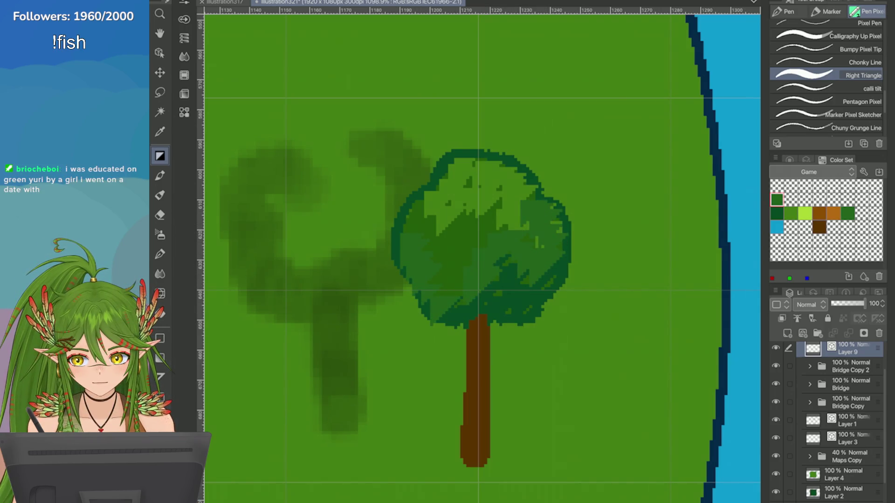
scroll(485, 289, "down", 8)
scroll(741, 235, "up", 5)
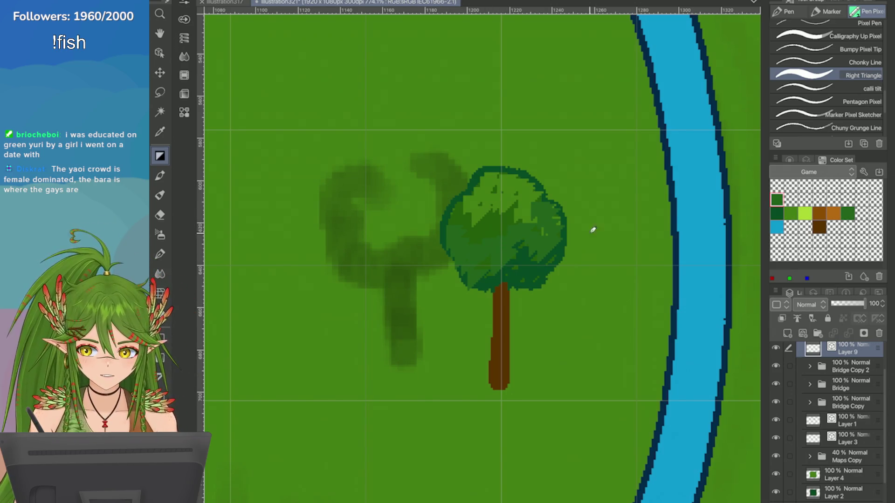
Step: Stamp larger light-green triangle highlights high on the treetop, extending them toward the upper left
left_click(805, 214)
mouse_move(500, 180)
left_mouse_down()
mouse_move(505, 186)
mouse_move(485, 191)
mouse_move(526, 196)
mouse_move(525, 176)
left_mouse_up()
key("ctrl+z")
key("ctrl+z")
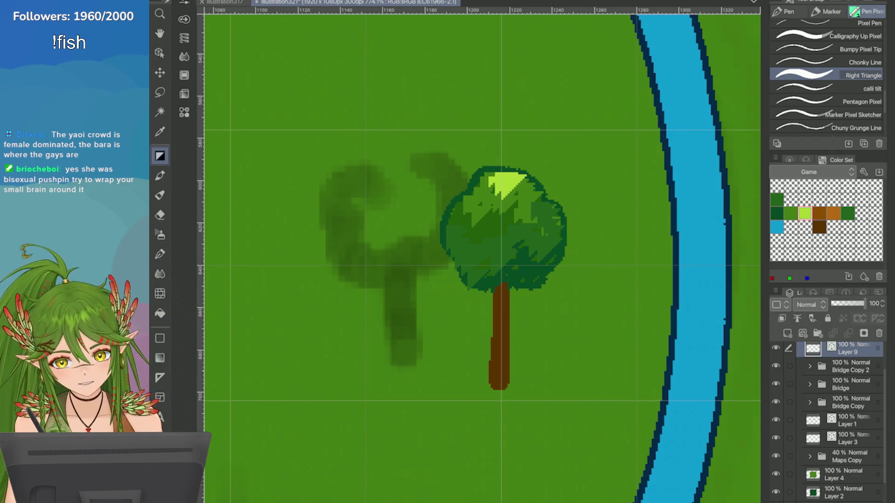
left_click(542, 213)
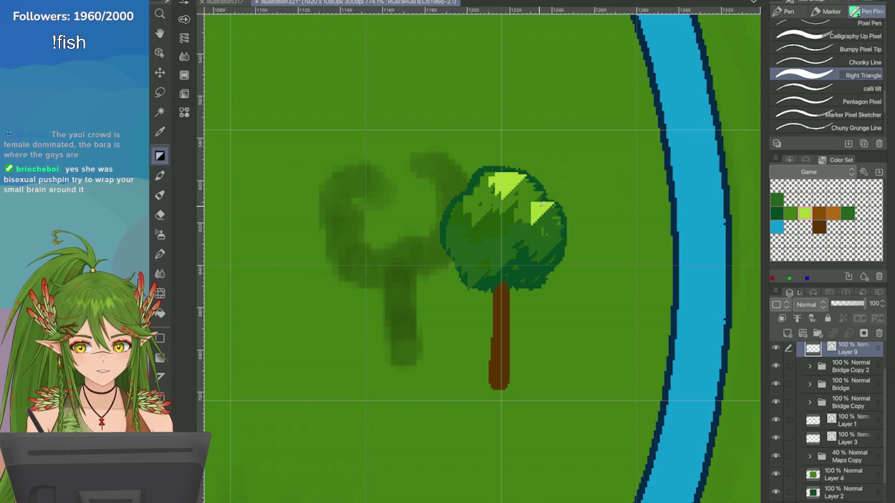
key("ctrl+z")
key("ctrl+z")
left_click(526, 195)
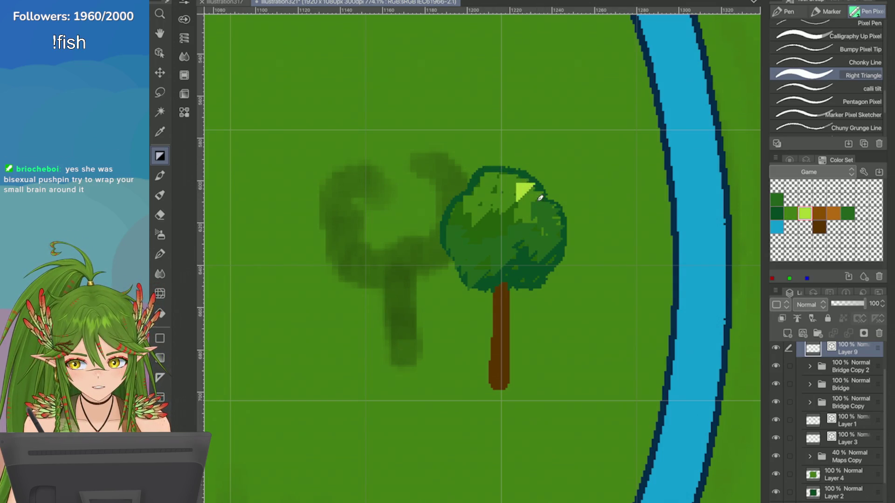
left_click(540, 207)
key("ctrl+z")
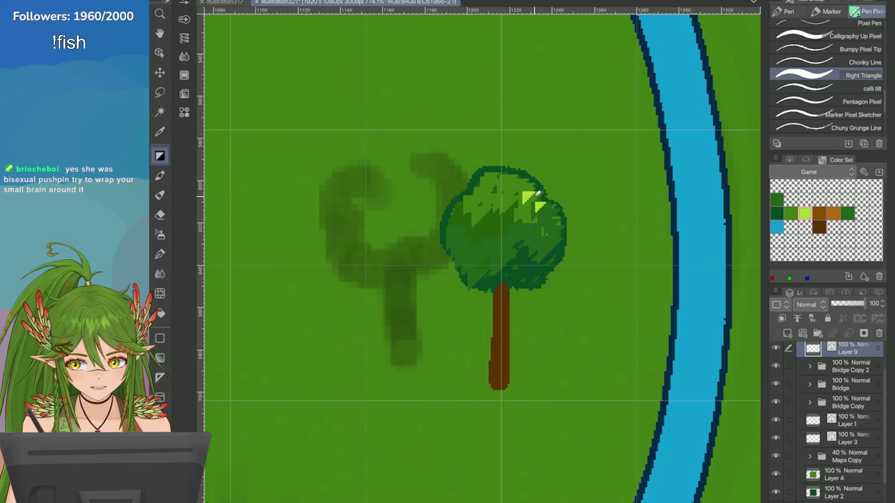
left_click(527, 182)
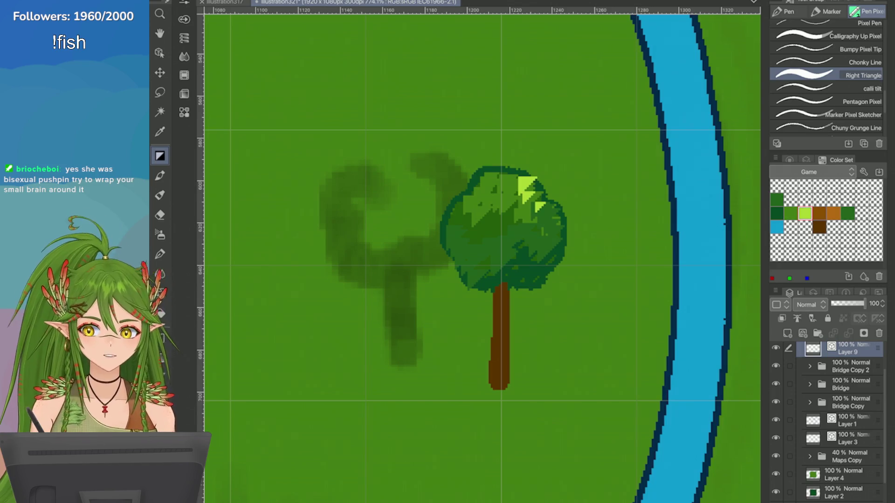
mouse_move(514, 179)
left_mouse_down()
mouse_move(517, 198)
mouse_move(554, 224)
mouse_move(470, 238)
mouse_move(455, 215)
left_mouse_up()
Step: Add dark and medium-green touches to the treetop and hatch dark diagonals on the lower-left canopy
left_click(805, 213)
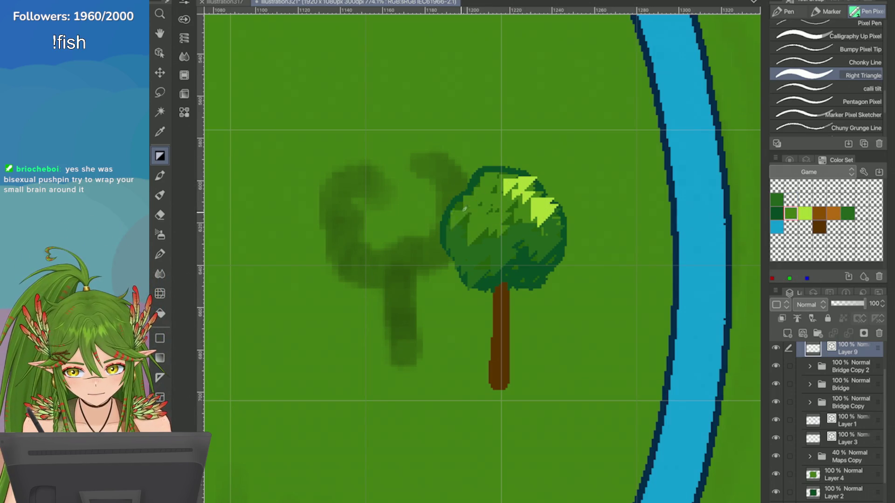
left_click(776, 213)
left_click(847, 213)
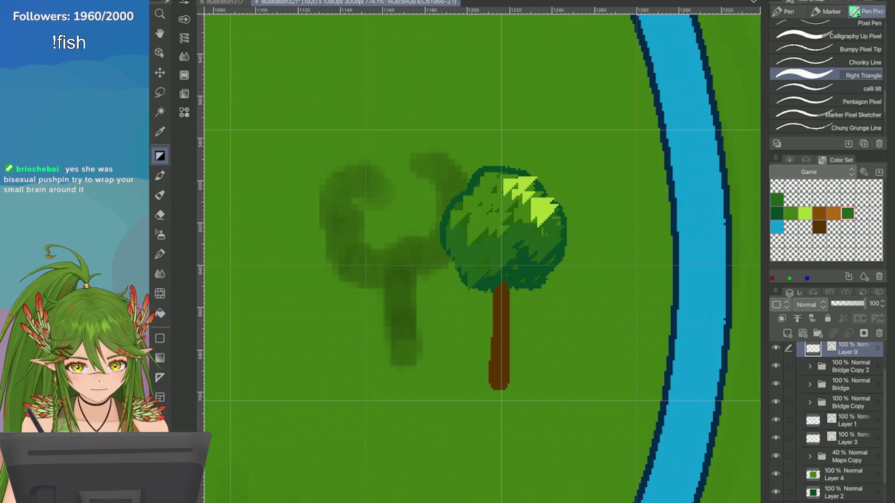
mouse_move(496, 236)
left_mouse_down()
mouse_move(471, 233)
mouse_move(499, 217)
left_mouse_up()
left_click(776, 199)
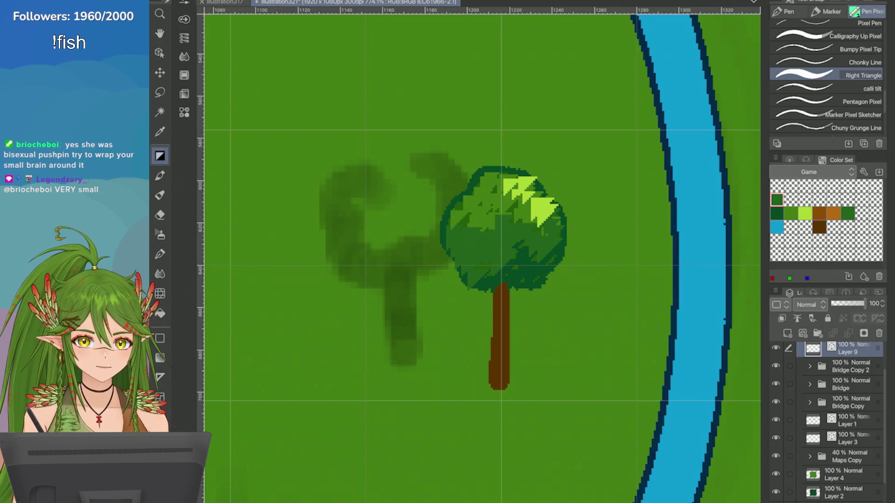
left_click(776, 213)
mouse_move(489, 259)
left_mouse_down()
mouse_move(471, 281)
mouse_move(459, 272)
mouse_move(497, 266)
left_mouse_up()
left_click_drag(497, 241, 481, 256)
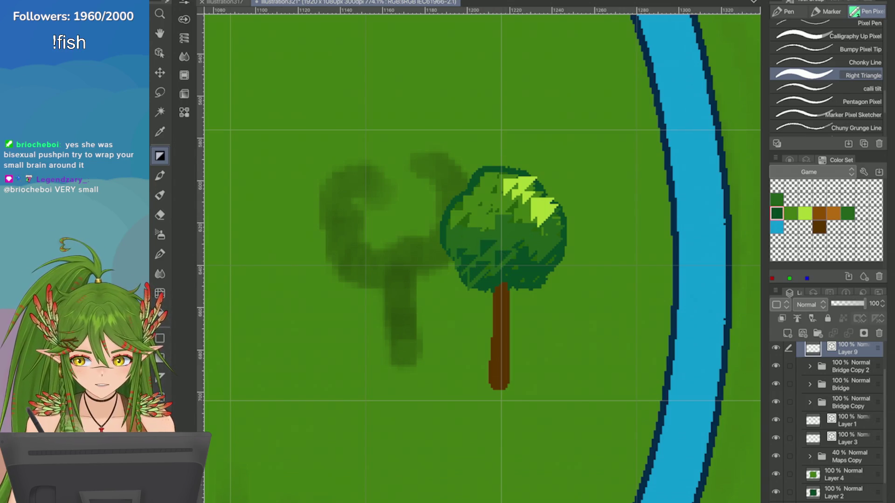
Step: Fill in the light-green treetop highlight, then hatch dark diagonal shading toward the canopy centre
left_click(805, 213)
mouse_move(533, 173)
left_mouse_down()
mouse_move(547, 197)
mouse_move(526, 207)
left_mouse_up()
left_click_drag(544, 177, 525, 192)
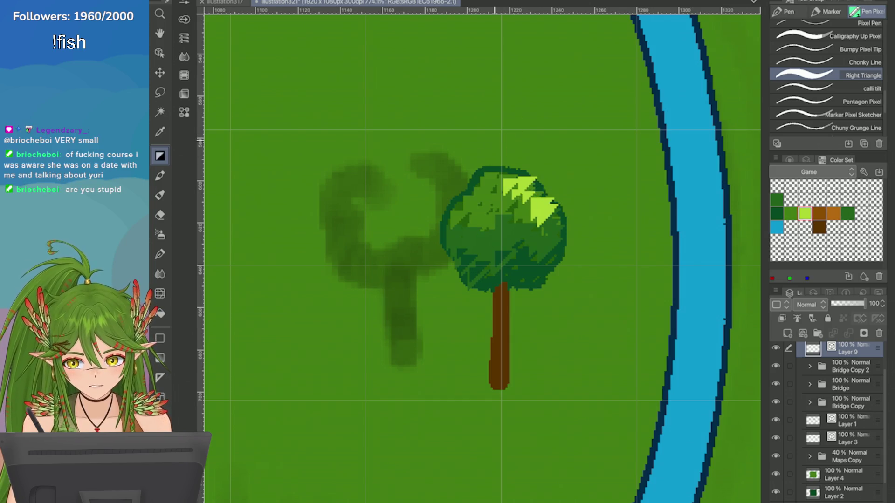
left_click(776, 227)
left_click(777, 213)
left_click_drag(493, 241, 471, 264)
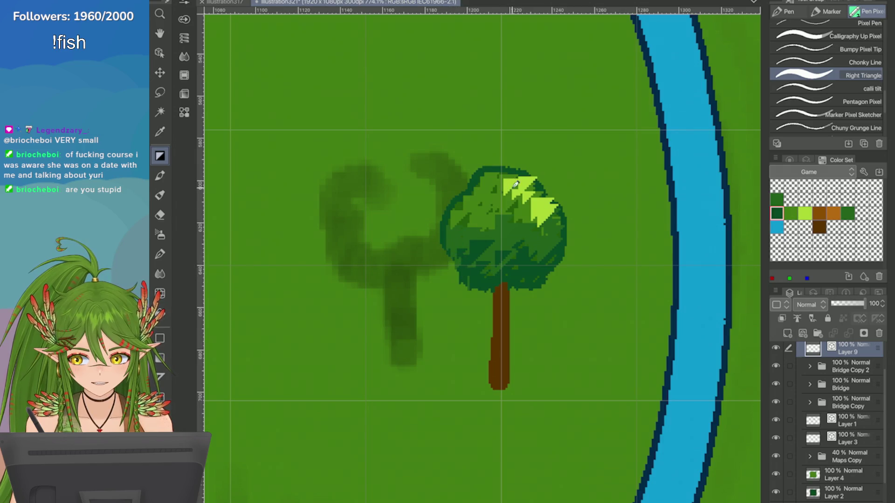
mouse_move(472, 268)
left_mouse_down()
mouse_move(463, 257)
mouse_move(497, 252)
mouse_move(508, 231)
mouse_move(509, 241)
mouse_move(487, 233)
mouse_move(512, 243)
mouse_move(488, 229)
mouse_move(502, 265)
left_mouse_up()
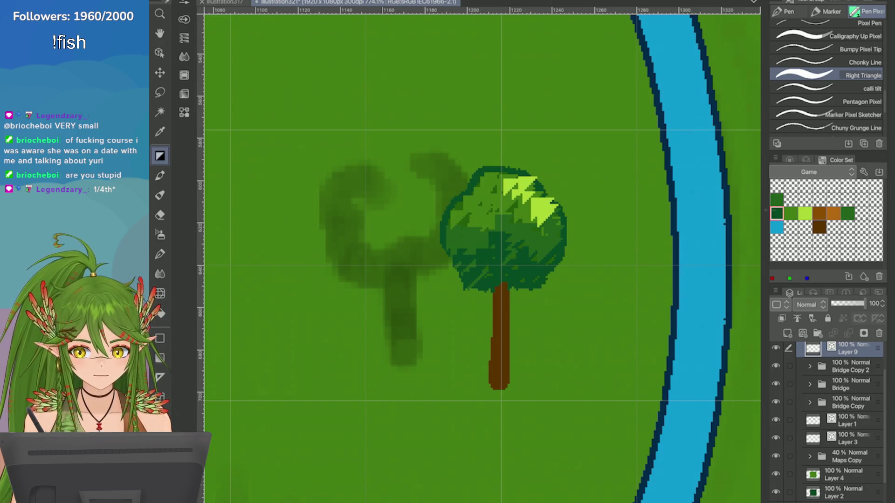
Step: Shade the canopy's right centre in medium green
left_click(790, 213)
mouse_move(532, 229)
left_mouse_down()
mouse_move(512, 256)
mouse_move(532, 217)
mouse_move(540, 252)
mouse_move(522, 249)
mouse_move(546, 249)
mouse_move(543, 261)
left_mouse_up()
scroll(480, 256, "down", 5)
scroll(480, 256, "up", 4)
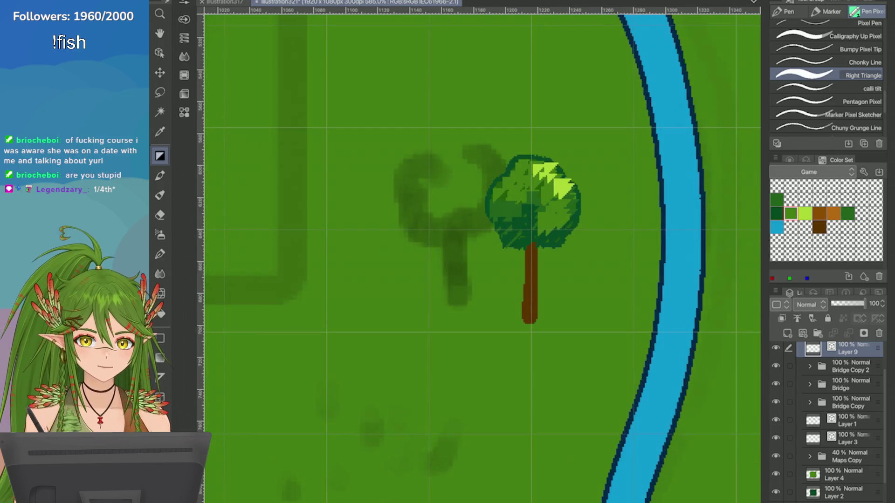
Step: Shade the canopy's lower right dark green and stamp light-green highlights on its upper left and right
left_click(777, 213)
mouse_move(559, 216)
left_mouse_down()
mouse_move(549, 231)
mouse_move(563, 218)
left_mouse_up()
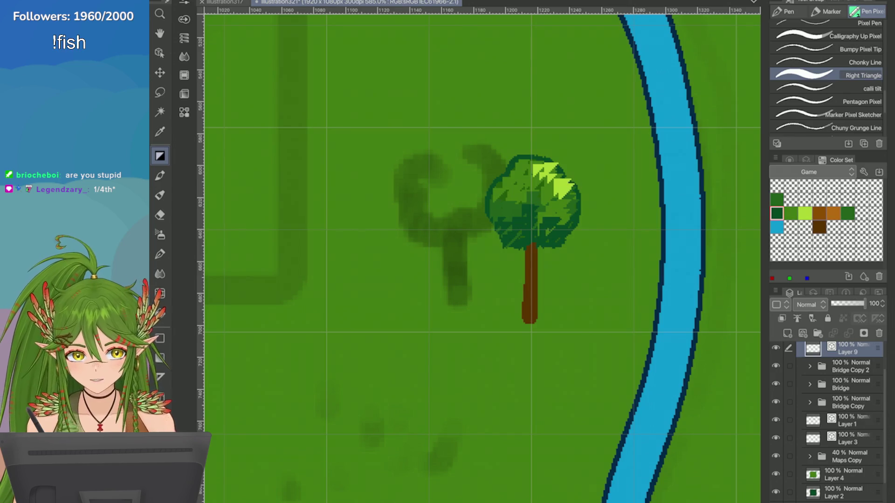
scroll(588, 180, "up", 2)
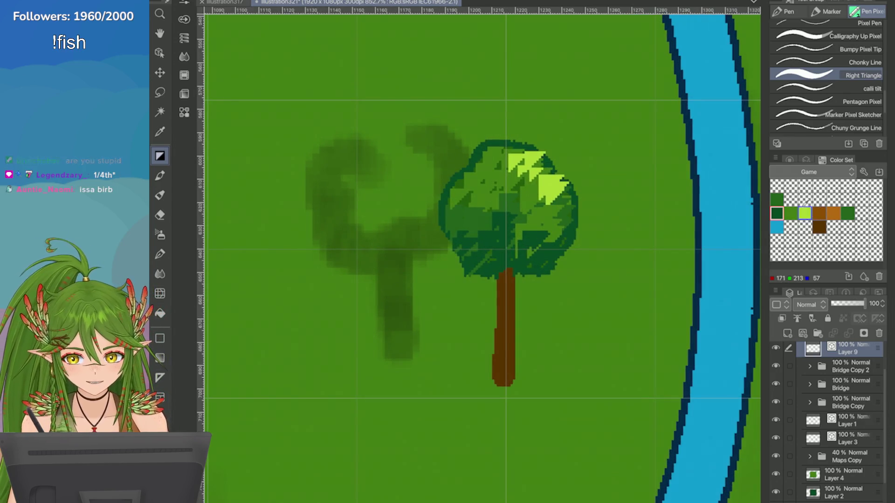
left_click(805, 213)
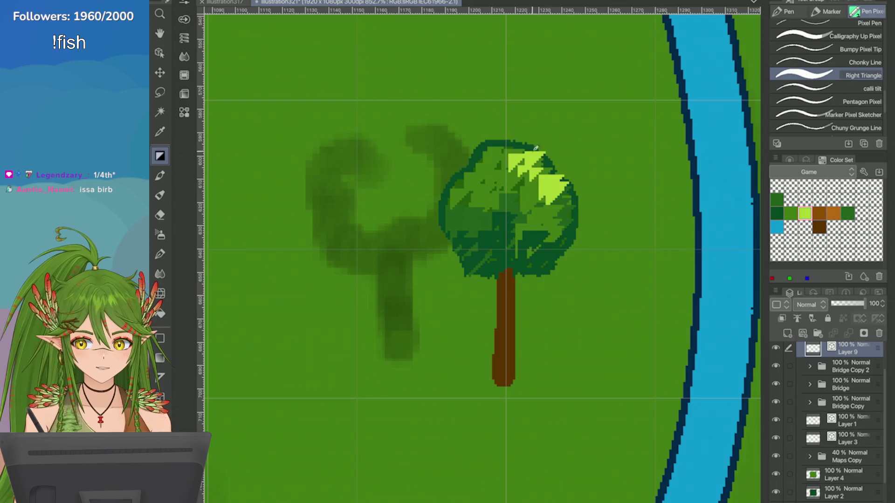
left_click(500, 153)
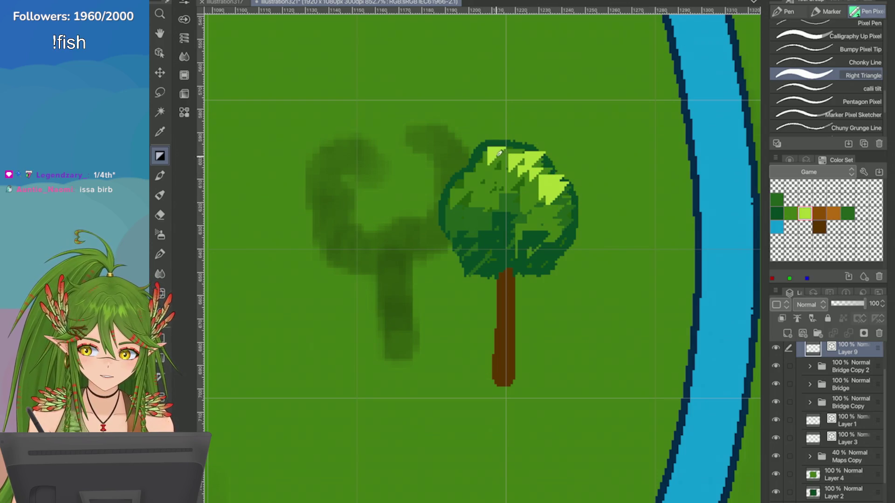
left_click(566, 205)
scroll(681, 247, "down", 5)
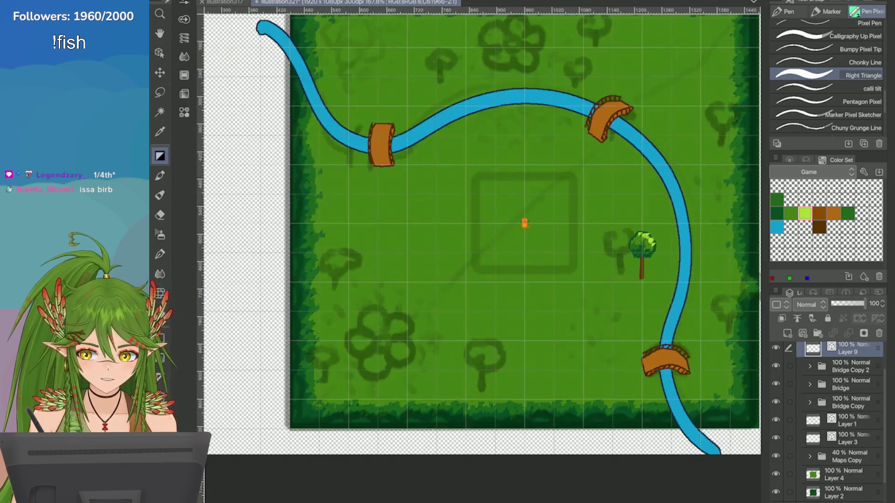
scroll(713, 258, "up", 4)
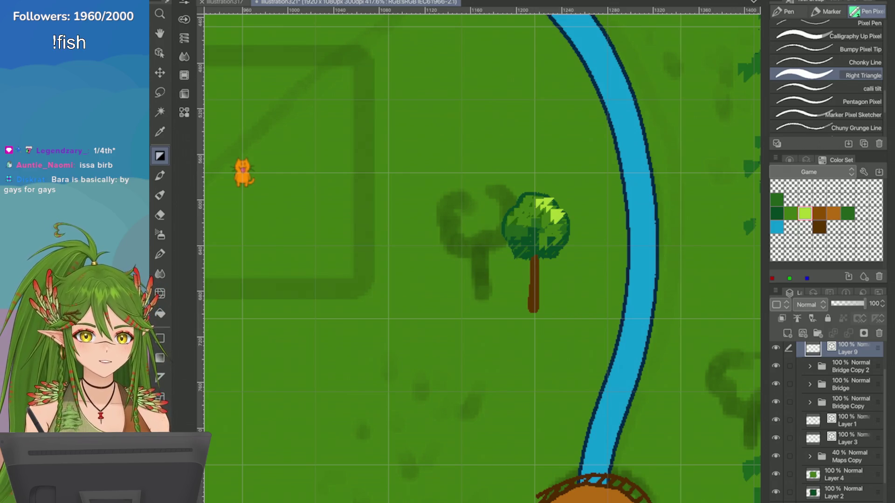
Step: Switch between the dark and neighbouring green swatches in the Color Set while inspecting the canopy
left_click(790, 214)
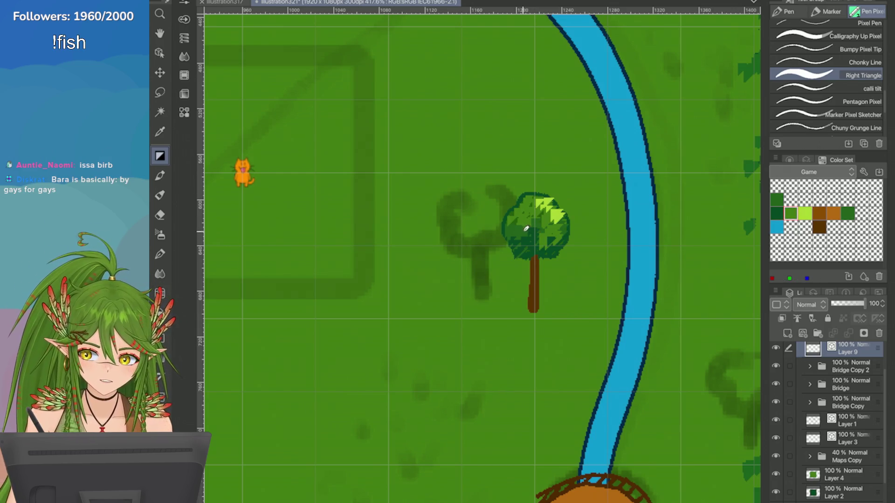
scroll(490, 192, "up", 2)
left_click(777, 214)
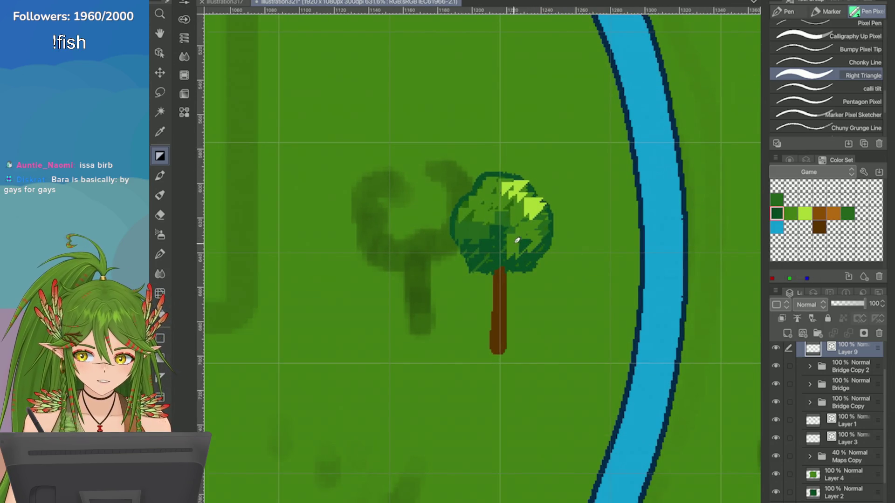
scroll(523, 231, "down", 3)
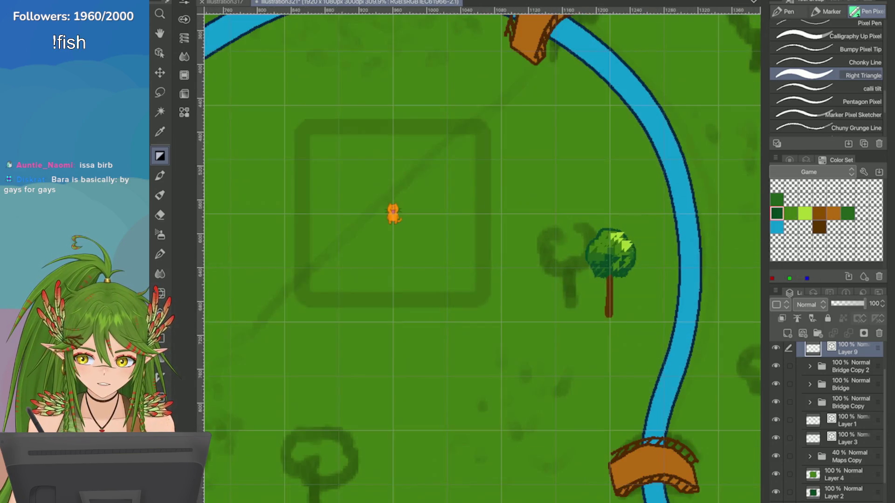
scroll(513, 241, "up", 2)
scroll(513, 240, "down", 2)
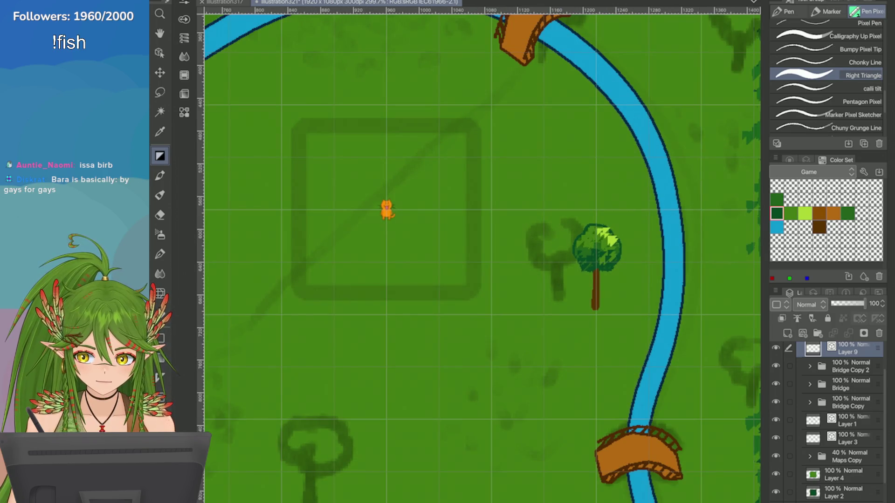
scroll(749, 280, "up", 1)
left_click(790, 214)
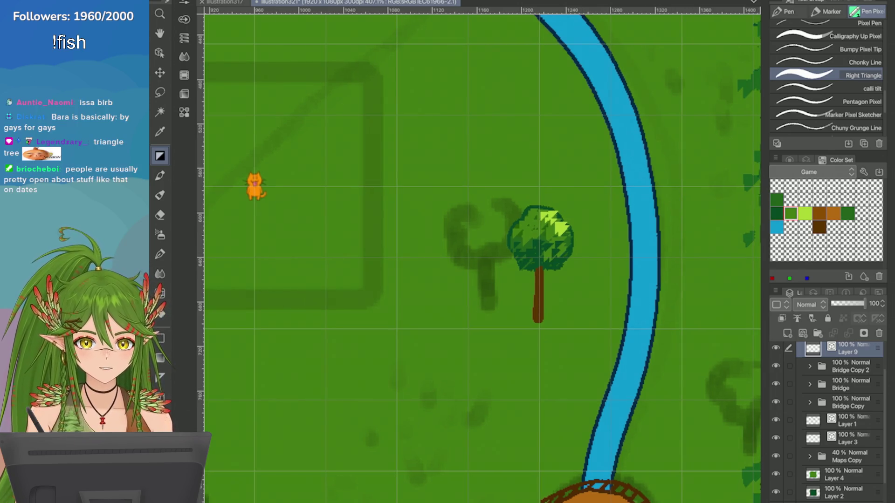
scroll(737, 220, "up", 3)
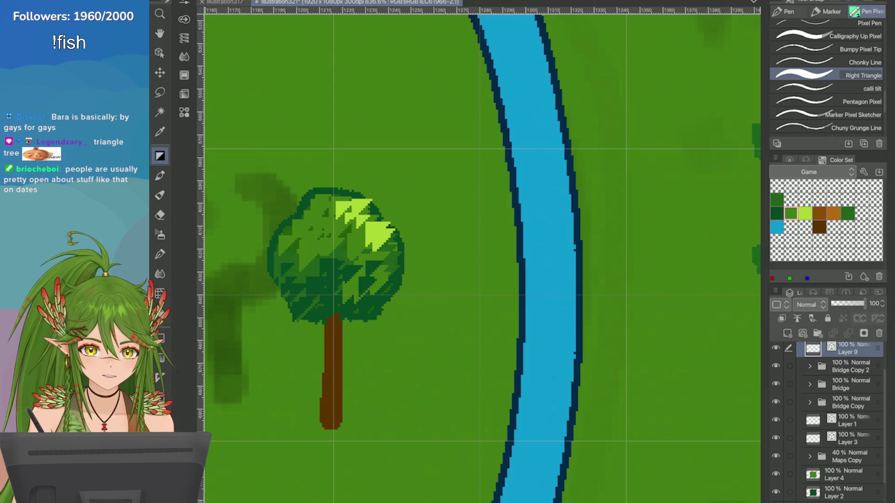
scroll(343, 299, "down", 2)
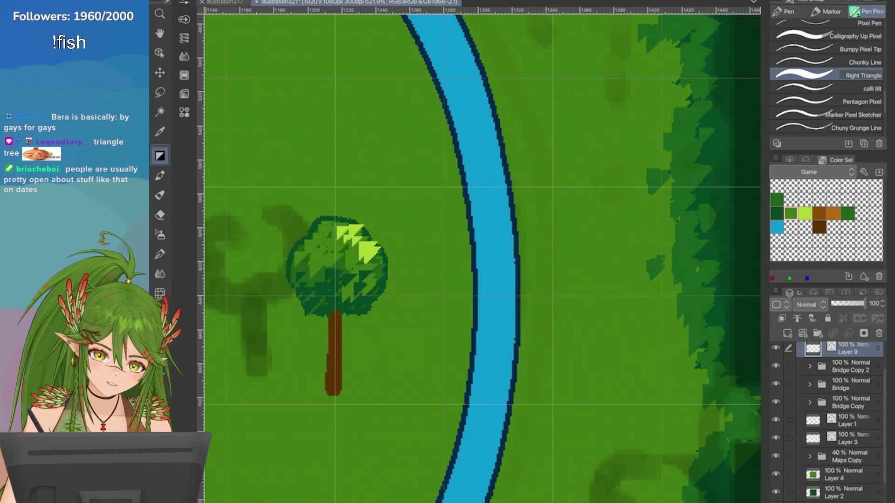
Step: Undo the stray light-green strokes and switch to the Chunky Grunge Line pen
scroll(347, 107, "down", 1)
mouse_move(336, 119)
left_mouse_down()
mouse_move(347, 107)
mouse_move(327, 123)
mouse_move(324, 145)
mouse_move(359, 126)
mouse_move(390, 125)
left_mouse_up()
key("ctrl+z")
left_click(853, 115)
key("ctrl+z")
left_click(853, 127)
Step: Handwrite 'yaoi' with 'yuri' below it, and 'bl' and 'gl' beside them
left_click_drag(384, 94, 385, 97)
left_click_drag(327, 112, 332, 123)
left_click_drag(313, 166, 322, 184)
mouse_move(332, 167)
left_mouse_down()
mouse_move(326, 208)
mouse_move(370, 167)
left_mouse_up()
left_click_drag(378, 173, 380, 184)
mouse_move(433, 84)
left_mouse_down()
mouse_move(436, 117)
mouse_move(447, 114)
left_mouse_up()
left_click_drag(464, 79, 465, 119)
left_click_drag(443, 168, 428, 215)
left_click_drag(455, 153, 461, 187)
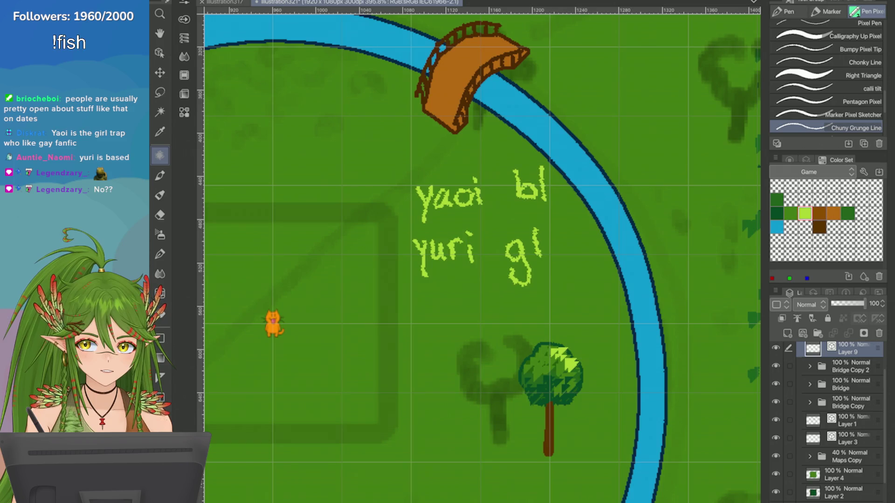
left_click_drag(535, 223, 541, 267)
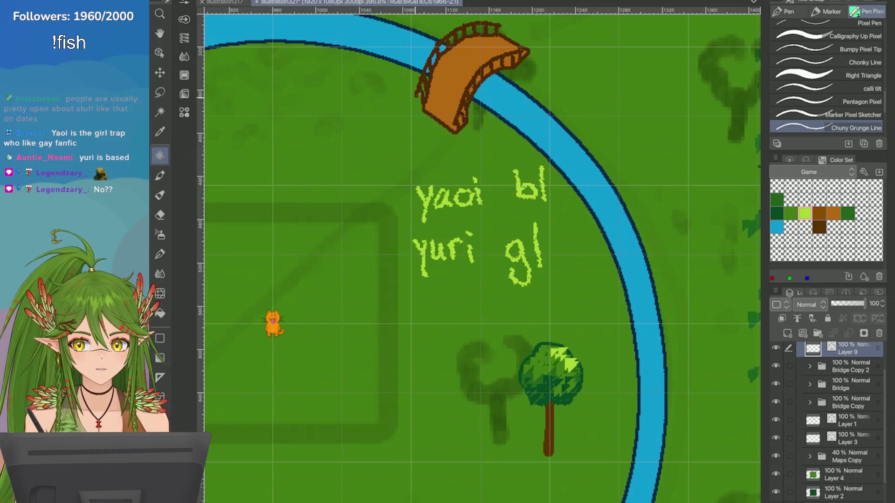
Step: Handwrite 'smut' above 'yaoi', redrawing its t further right
mouse_move(422, 139)
left_mouse_down()
mouse_move(438, 149)
mouse_move(450, 140)
mouse_move(401, 157)
mouse_move(455, 157)
mouse_move(469, 140)
left_mouse_up()
key("ctrl+z")
mouse_move(459, 131)
left_mouse_down()
mouse_move(464, 160)
mouse_move(482, 164)
left_mouse_up()
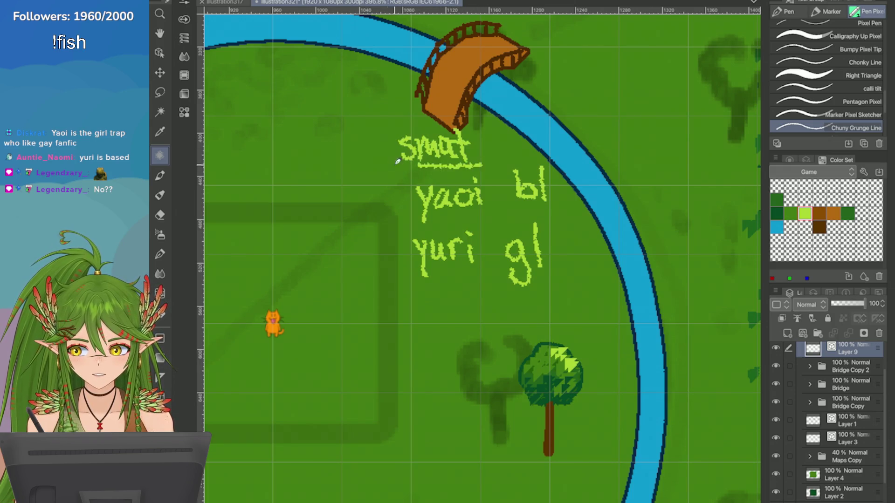
key("ctrl+z")
key("ctrl+z")
key("ctrl+z")
left_click_drag(469, 123, 473, 161)
mouse_move(464, 145)
left_mouse_down()
mouse_move(482, 143)
mouse_move(389, 167)
left_mouse_up()
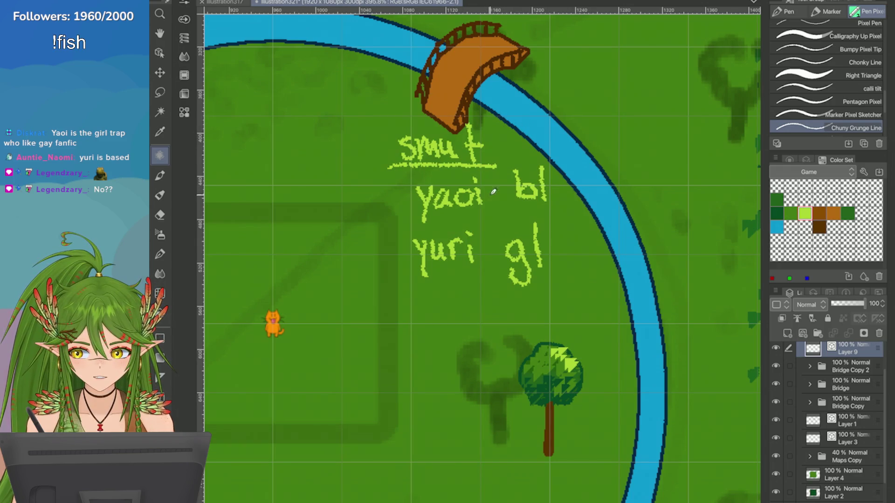
Step: Draw a box around 'yaoi' and 'yuri', discarding a trial circle around 'bl' and 'gl'
mouse_move(492, 167)
left_mouse_down()
mouse_move(410, 276)
mouse_move(394, 166)
mouse_move(599, 179)
mouse_move(495, 279)
left_mouse_up()
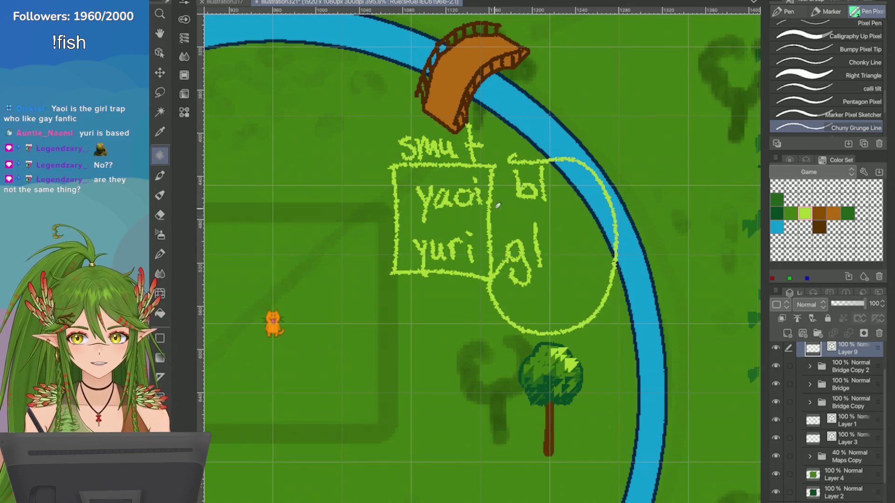
key("ctrl+z")
key("ctrl+z")
left_click_drag(513, 166, 494, 279)
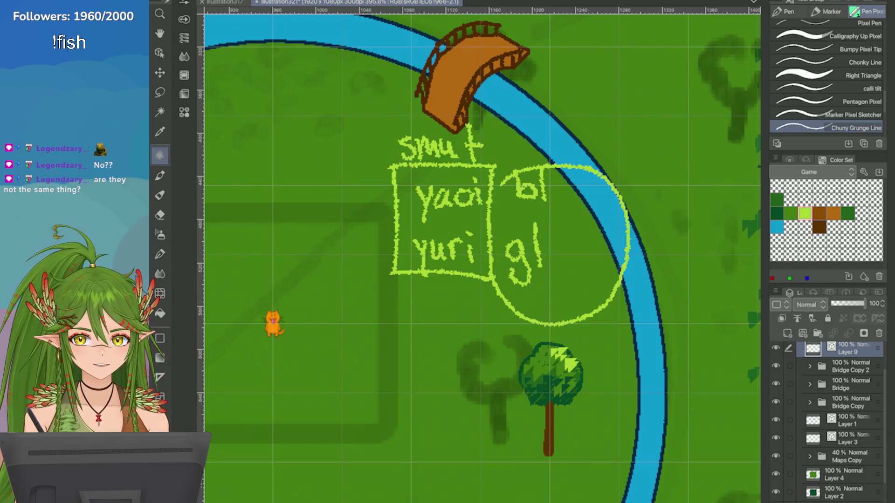
key("ctrl+z")
scroll(437, 160, "up", 3)
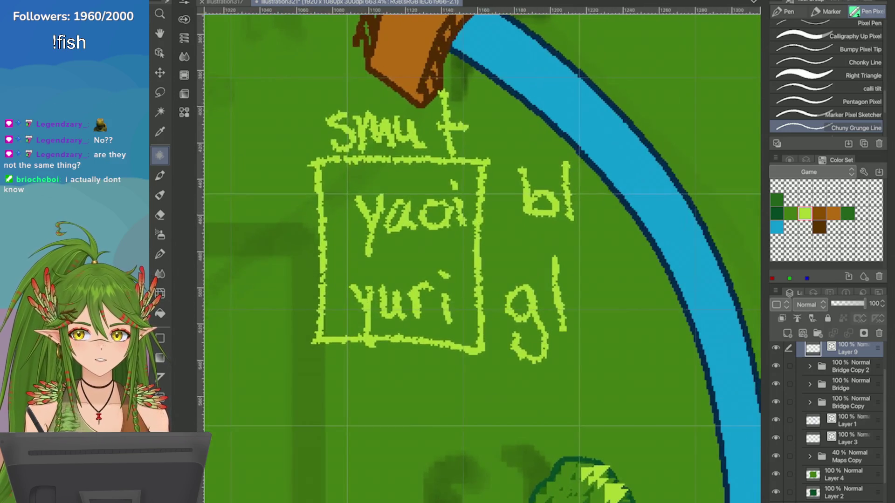
scroll(523, 240, "down", 3)
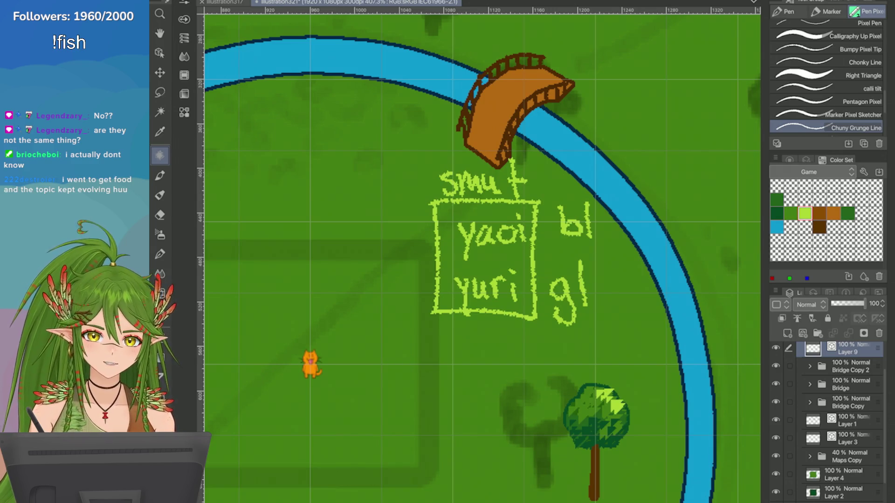
scroll(480, 256, "up", 2)
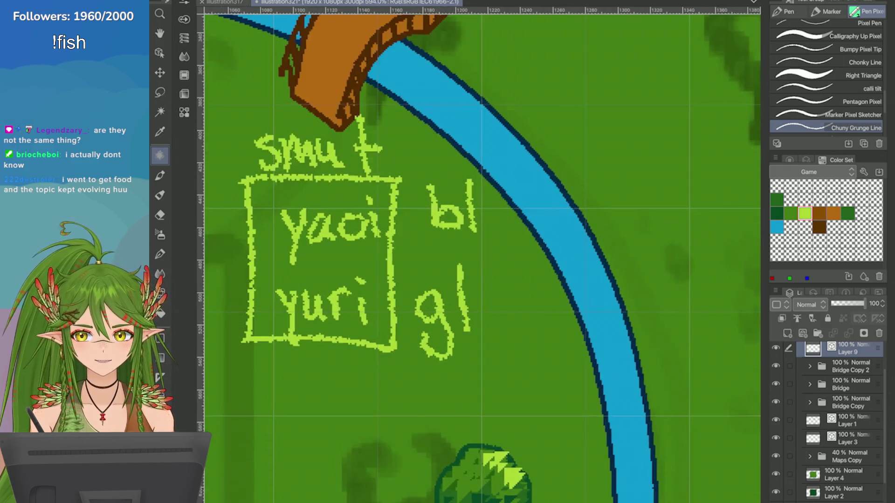
scroll(480, 257, "down", 2)
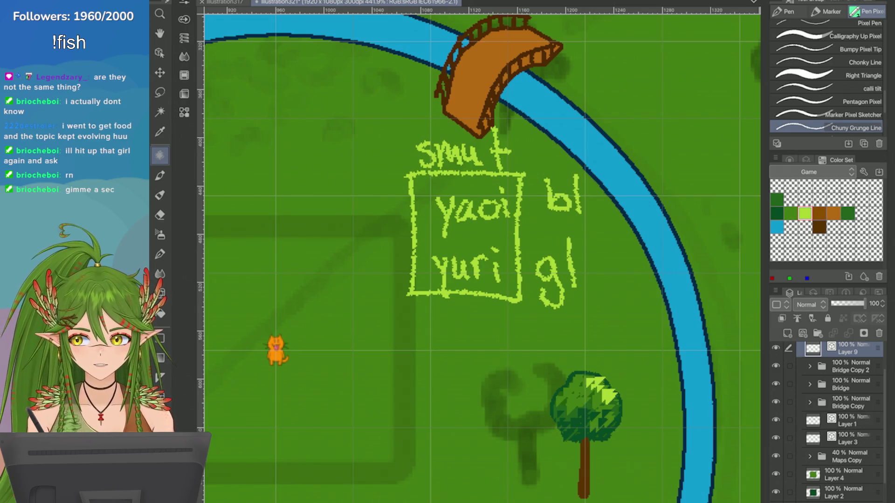
scroll(652, 256, "down", 2)
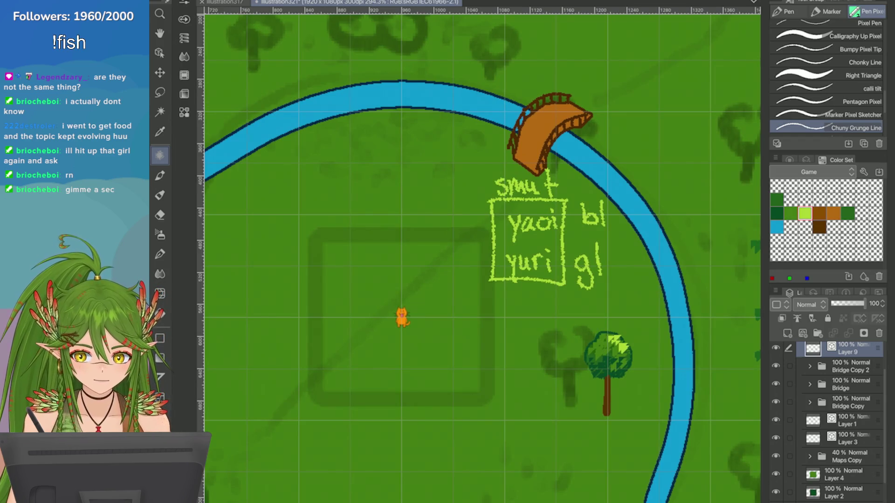
scroll(427, 160, "up", 3)
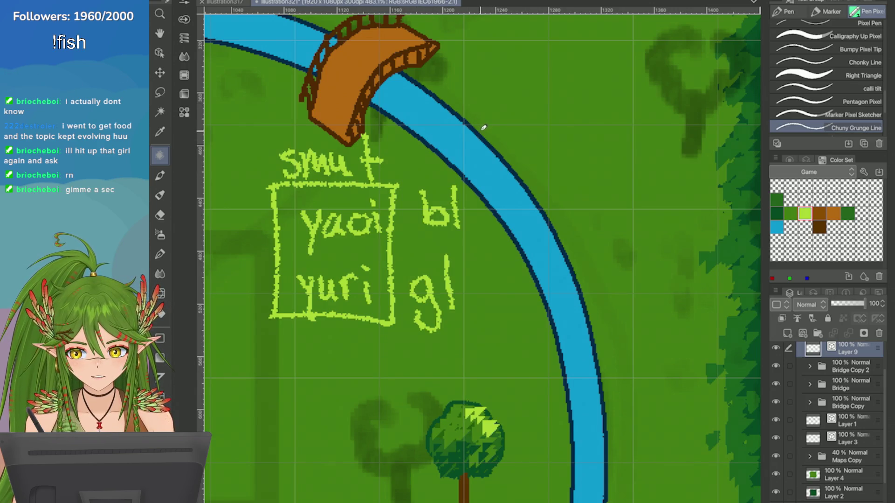
Step: Handwrite 'Shojo romance' to the right of the notes
mouse_move(493, 132)
left_mouse_down()
mouse_move(481, 161)
mouse_move(531, 161)
mouse_move(536, 145)
mouse_move(542, 184)
left_mouse_up()
left_click(546, 131)
mouse_move(576, 139)
left_mouse_down()
mouse_move(643, 141)
mouse_move(721, 162)
left_mouse_up()
scroll(722, 153, "down", 1)
mouse_move(629, 158)
left_mouse_down()
mouse_move(649, 140)
mouse_move(671, 140)
mouse_move(692, 161)
left_mouse_up()
Step: Draw arrows from 'Shojo romance' pointing to 'bl' and 'gl'
left_click_drag(459, 189, 401, 210)
left_click_drag(400, 211, 417, 226)
mouse_move(525, 178)
left_mouse_down()
mouse_move(443, 292)
mouse_move(394, 289)
left_mouse_up()
left_click_drag(415, 278, 396, 286)
scroll(682, 245, "down", 4)
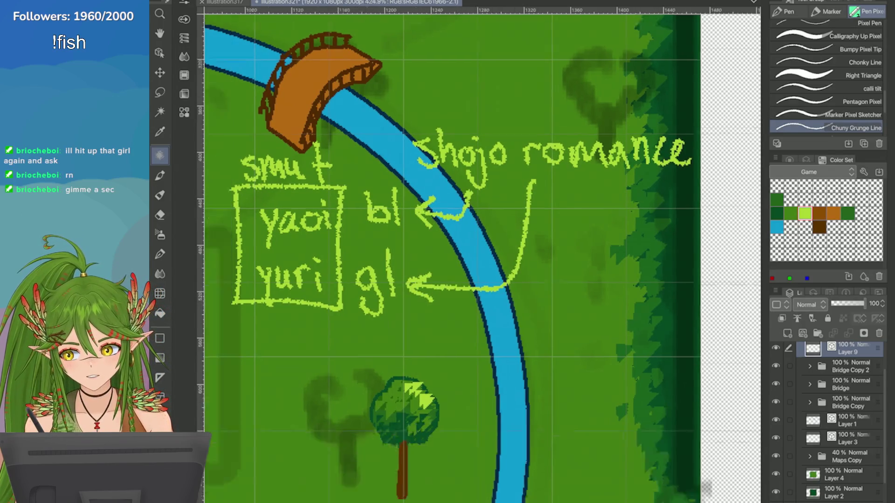
scroll(745, 299, "up", 1)
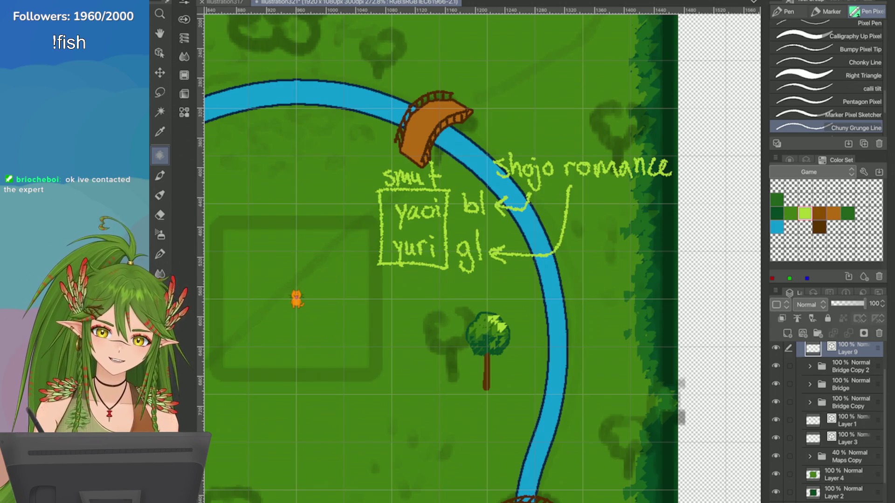
scroll(445, 314, "up", 3)
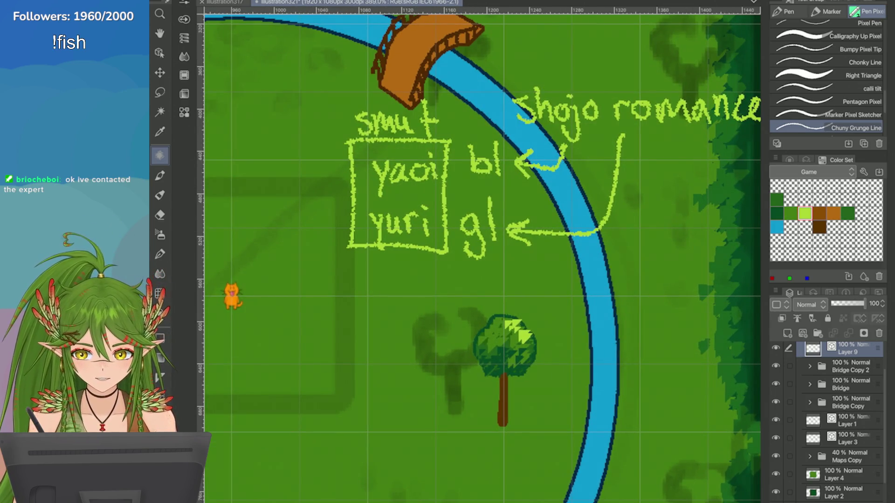
scroll(678, 291, "down", 4)
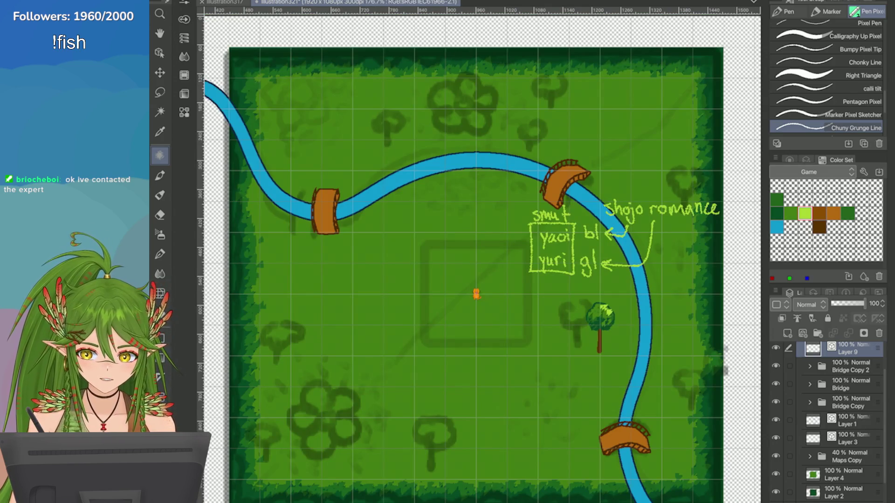
scroll(478, 255, "up", 2)
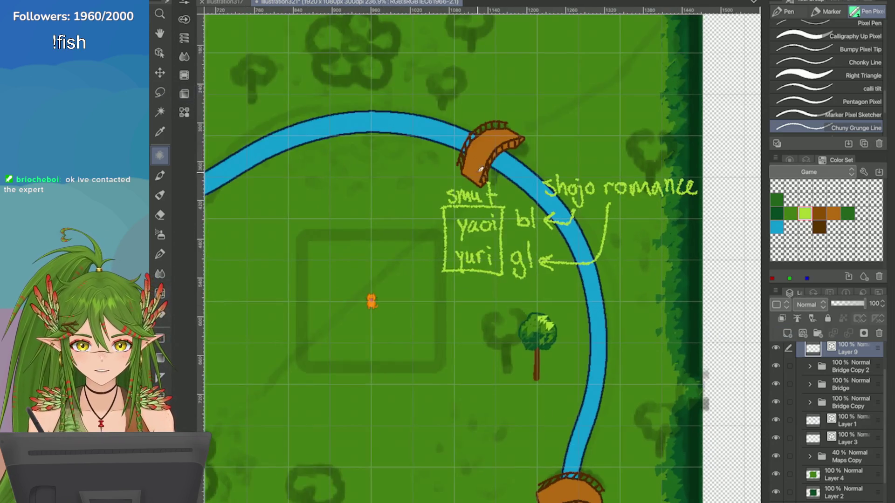
Step: Lasso the genre notes, shift them left, delete them and clear the selection
mouse_move(485, 169)
left_mouse_down()
mouse_move(415, 161)
mouse_move(409, 255)
left_mouse_up()
key("ctrl+z")
key("m")
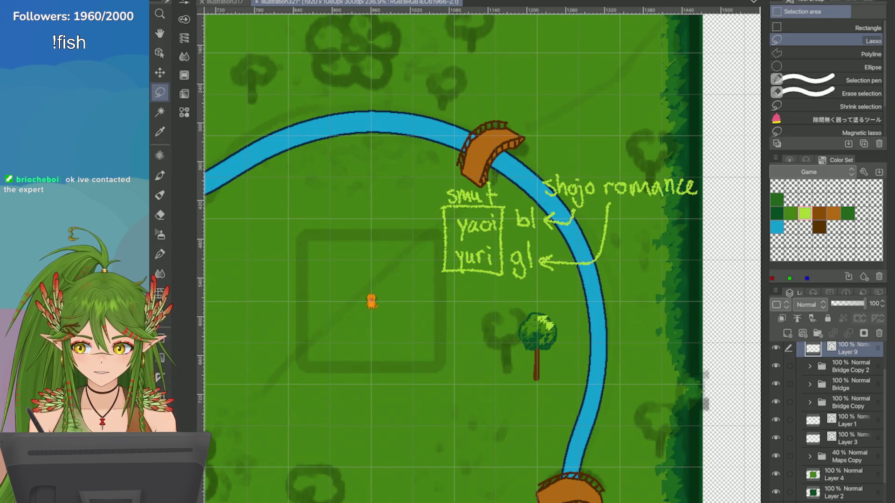
mouse_move(531, 163)
left_mouse_down()
mouse_move(425, 292)
mouse_move(751, 195)
mouse_move(473, 108)
left_mouse_up()
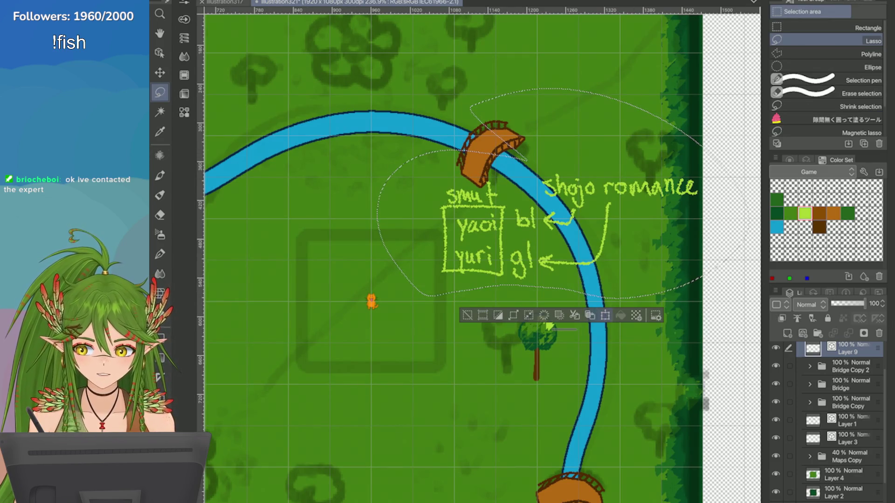
key("ctrl+t")
mouse_move(565, 194)
left_mouse_down()
mouse_move(446, 185)
mouse_move(404, 210)
left_mouse_up()
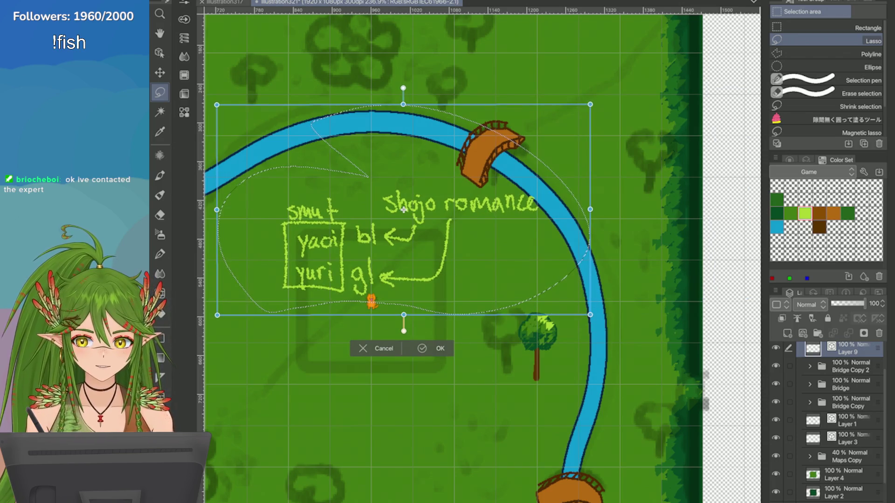
key("Return")
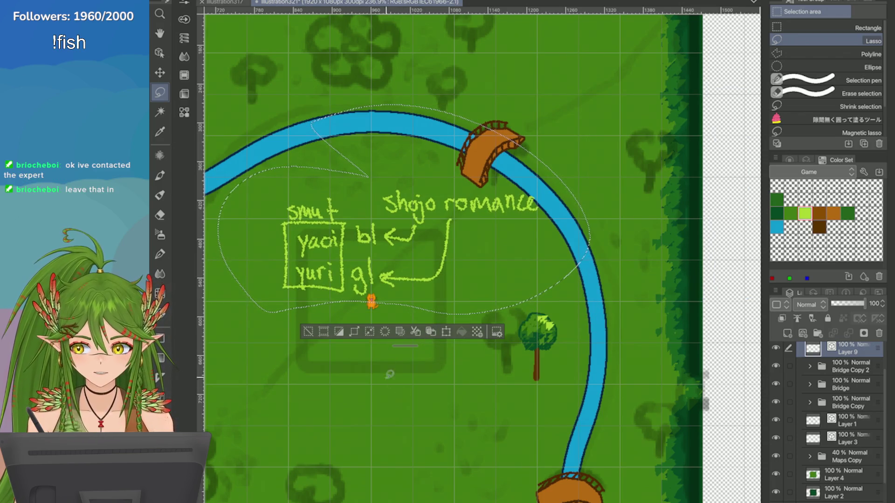
key("Delete")
key("ctrl+d")
scroll(526, 406, "up", 5)
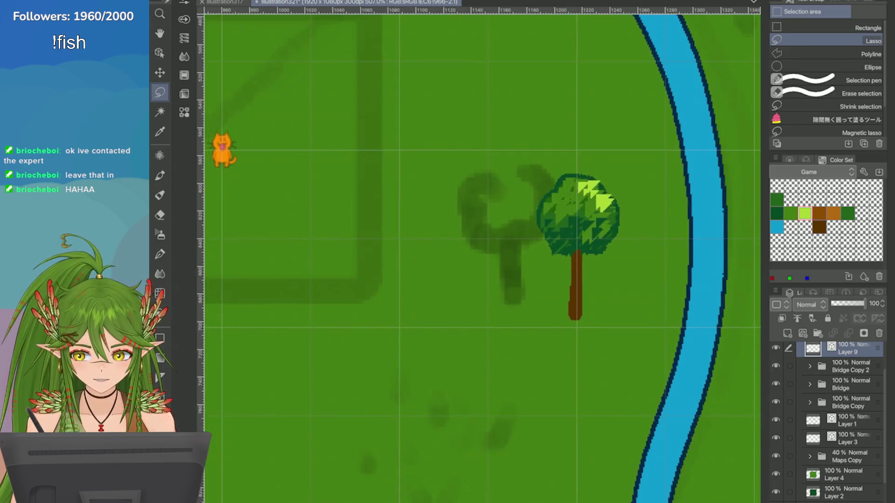
Step: Paint the tree trunk orange with the Pen tool and save the illustration
key("p")
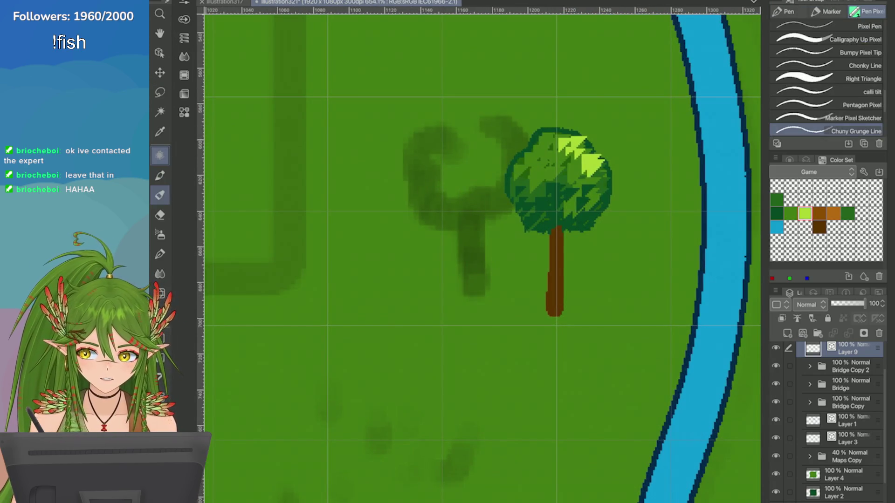
left_click(833, 214)
left_click_drag(561, 233, 555, 308)
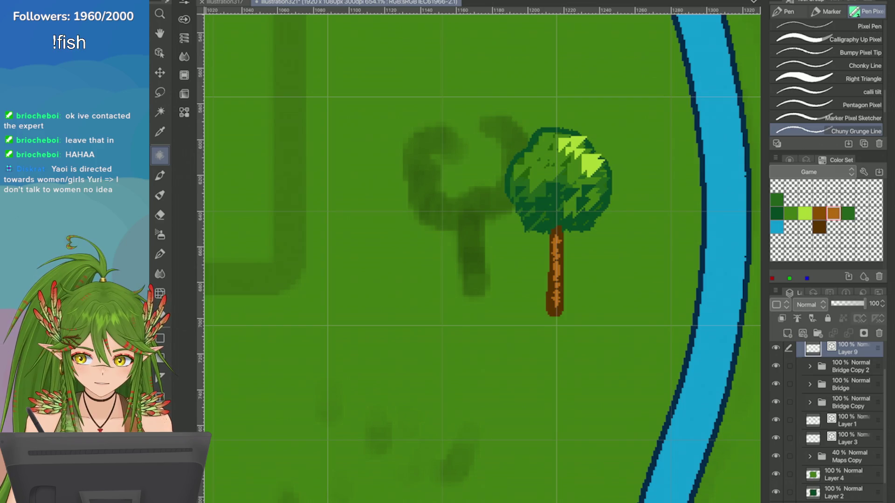
scroll(480, 256, "down", 2)
key("ctrl+s")
Step: Shade both sides of the trunk with dark brown
left_click(819, 227)
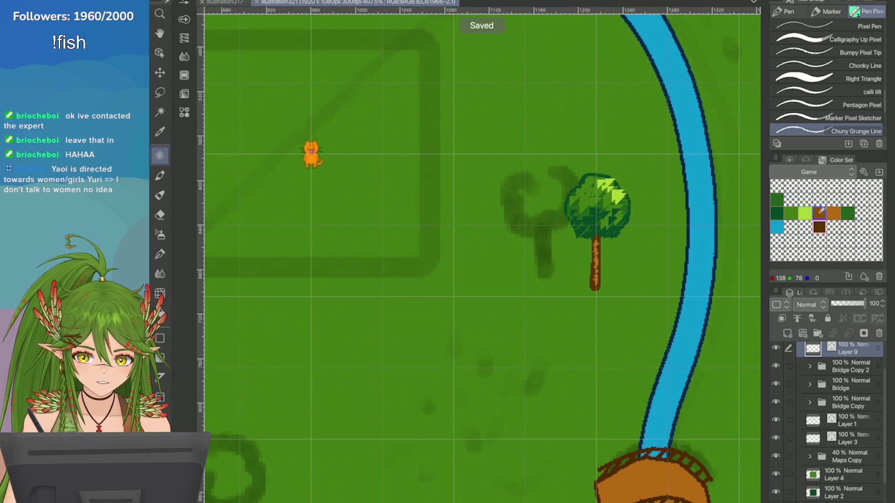
scroll(546, 201, "up", 1)
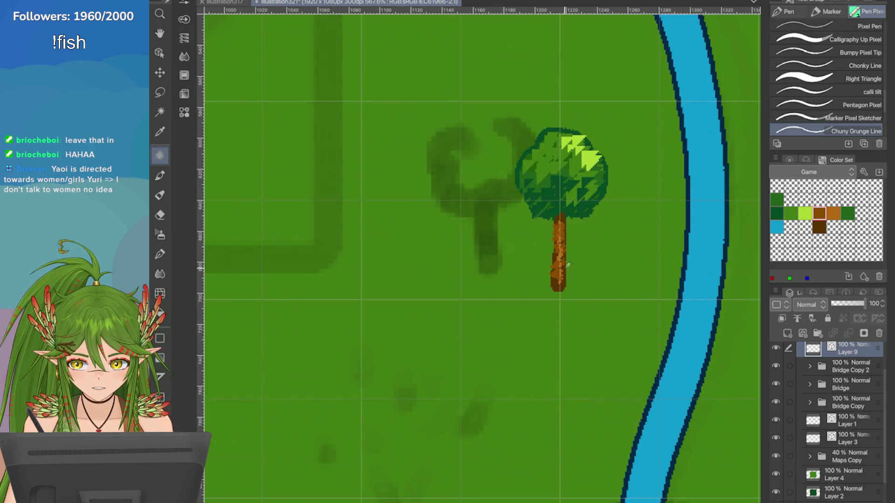
left_click(819, 228)
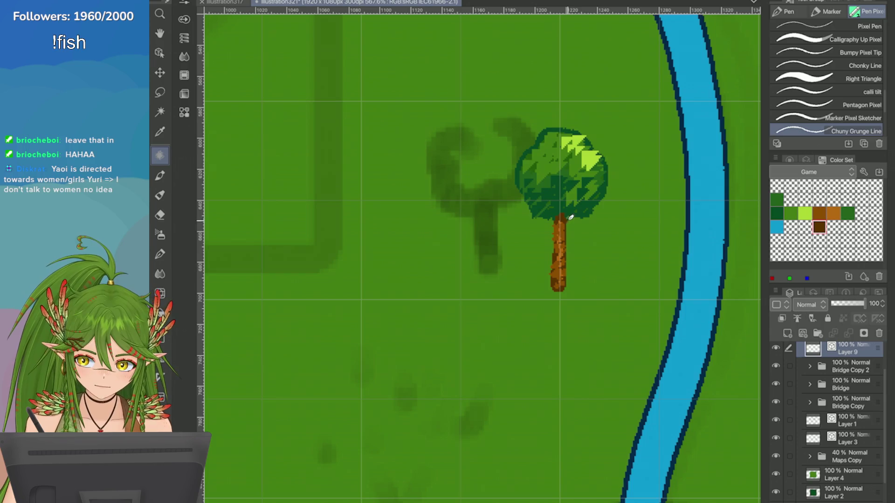
left_click_drag(568, 243, 568, 272)
left_click_drag(568, 219, 566, 285)
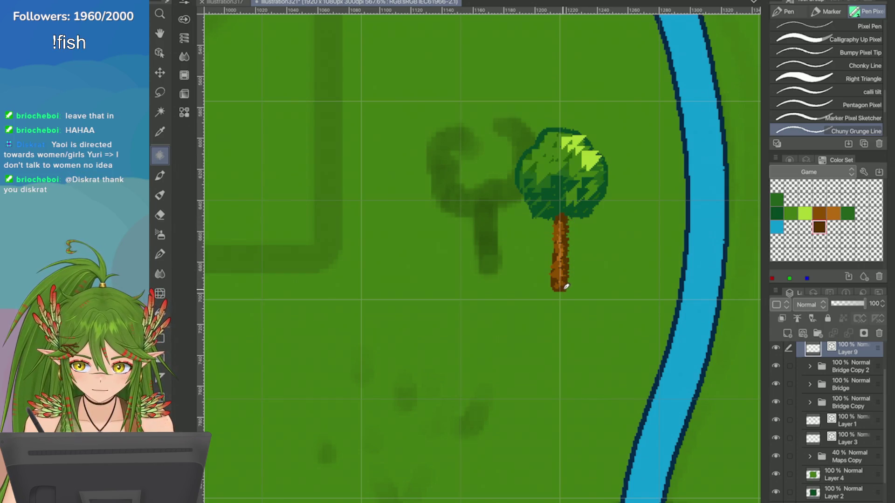
mouse_move(558, 219)
left_mouse_down()
mouse_move(554, 282)
mouse_move(557, 266)
left_mouse_up()
scroll(559, 210, "down", 5)
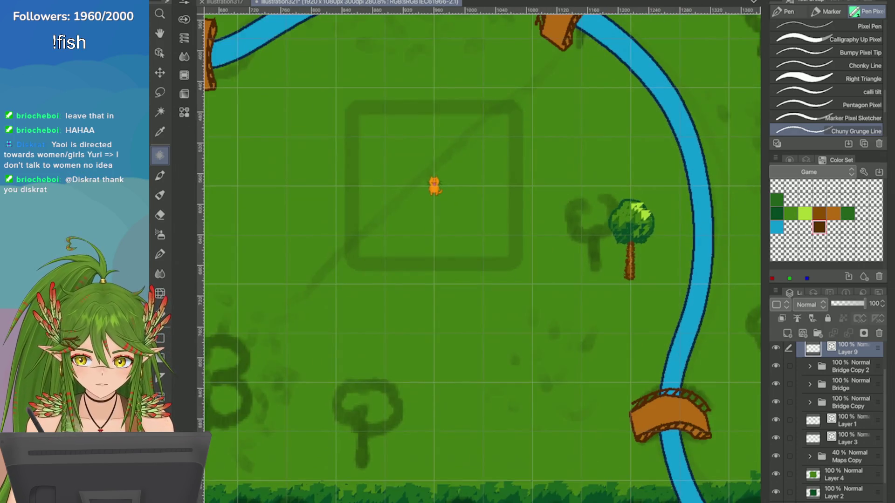
scroll(559, 209, "up", 6)
left_click(867, 91)
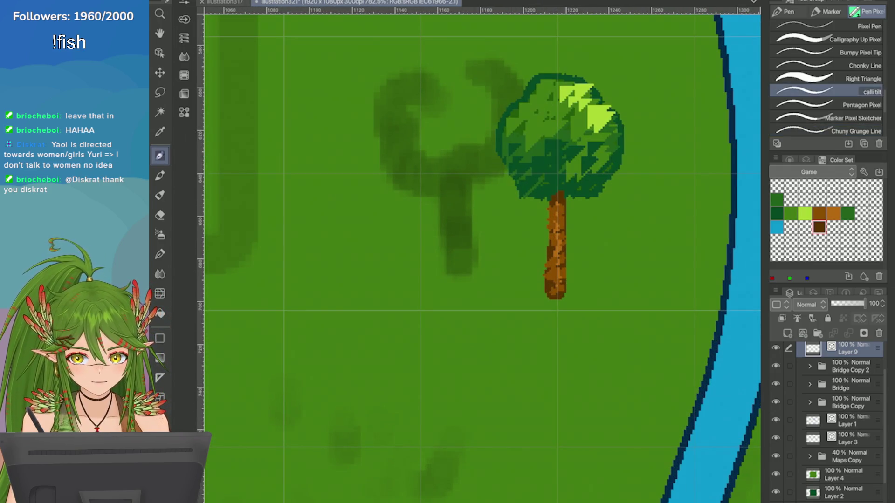
Step: Paint dark brown strokes down the trunk's right and left sides with a chunkier line brush
left_click_drag(570, 193, 568, 288)
key("ctrl+z")
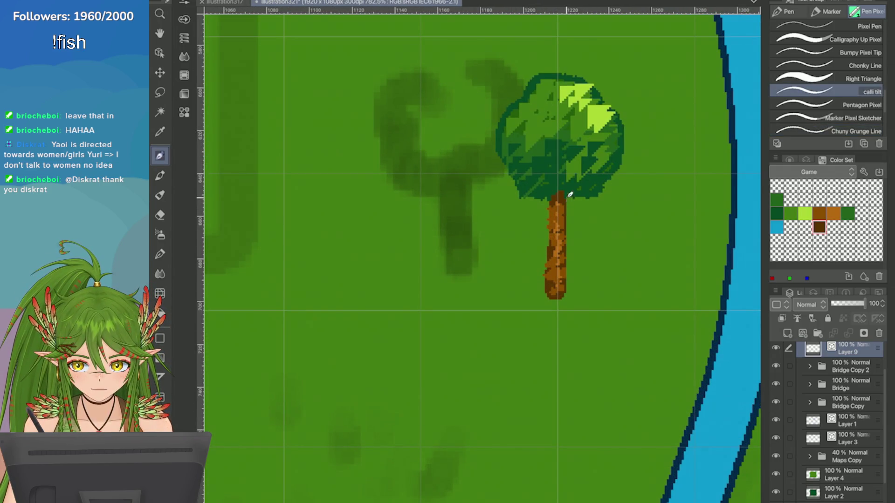
left_click_drag(570, 194, 570, 258)
key("ctrl+z")
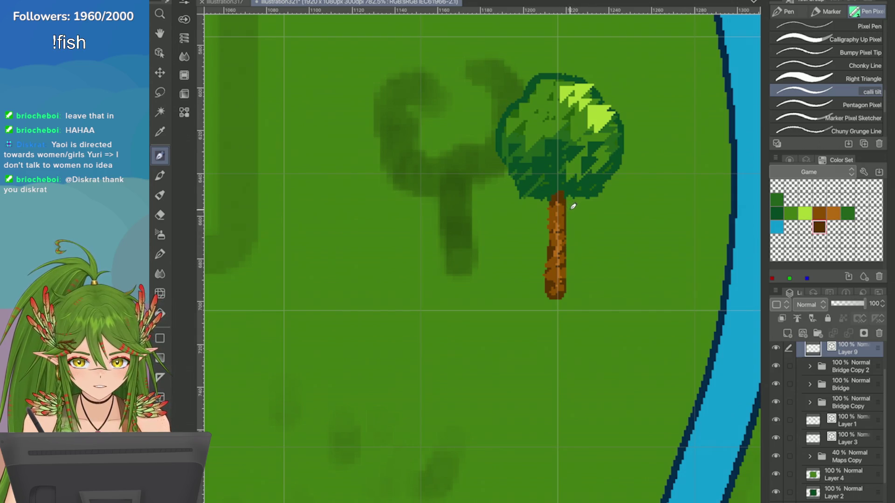
key("comma")
left_click_drag(570, 203, 566, 292)
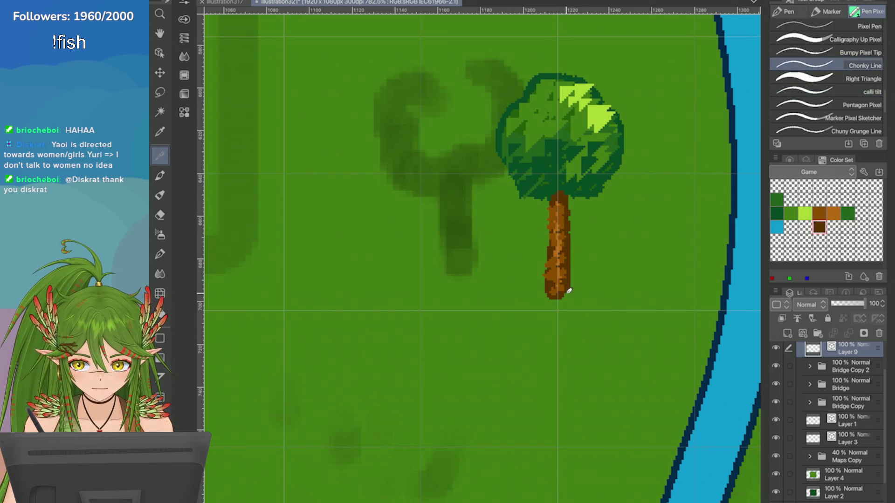
left_click_drag(552, 204, 549, 296)
scroll(553, 249, "up", 2)
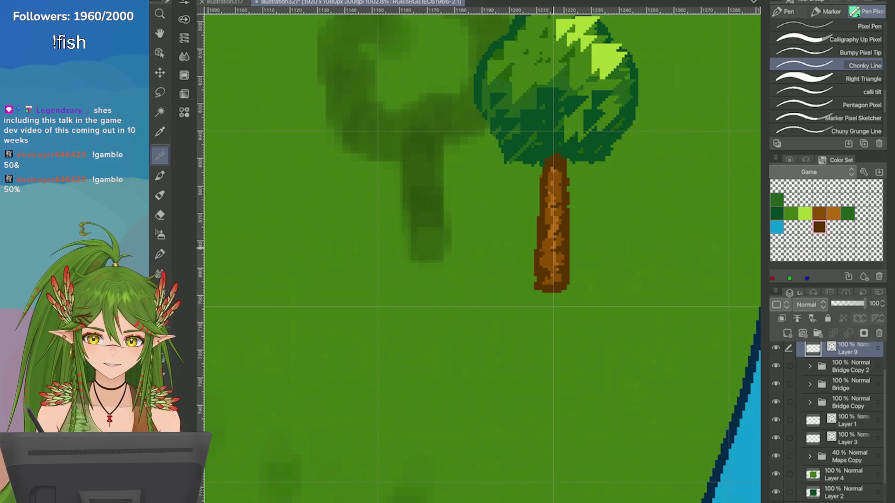
Step: Shade the trunk's lower right and upper-left edge dark brown, undoing several attempts
left_click_drag(539, 167, 540, 284)
key("ctrl+z")
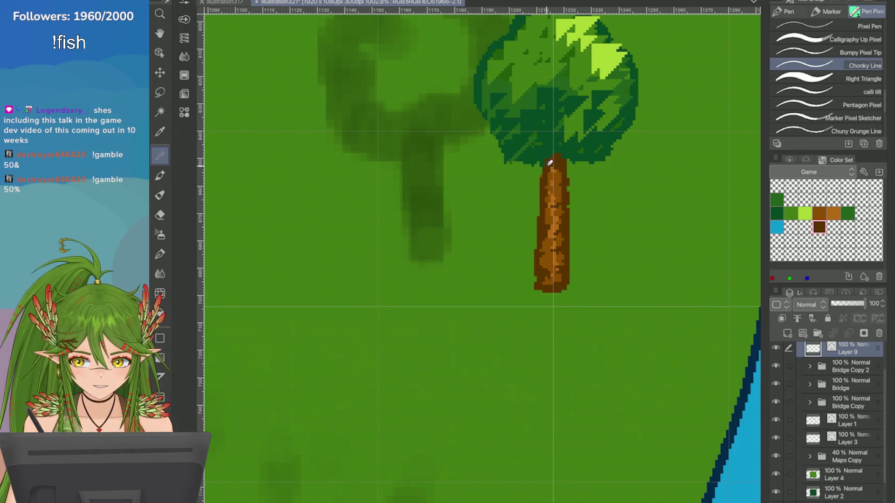
key("ctrl+z")
left_click_drag(545, 254, 535, 288)
key("ctrl+z")
key("ctrl+z")
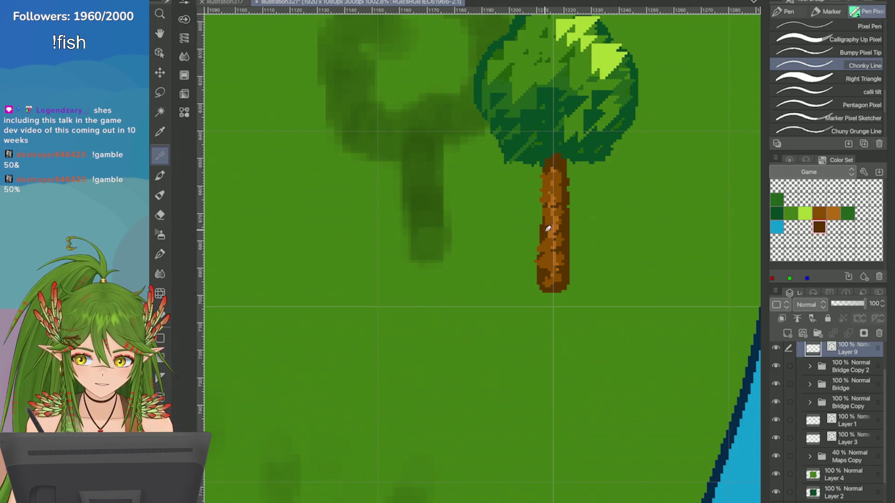
left_click_drag(545, 228, 533, 289)
key("ctrl+z")
left_click_drag(544, 169, 545, 280)
key("ctrl+z")
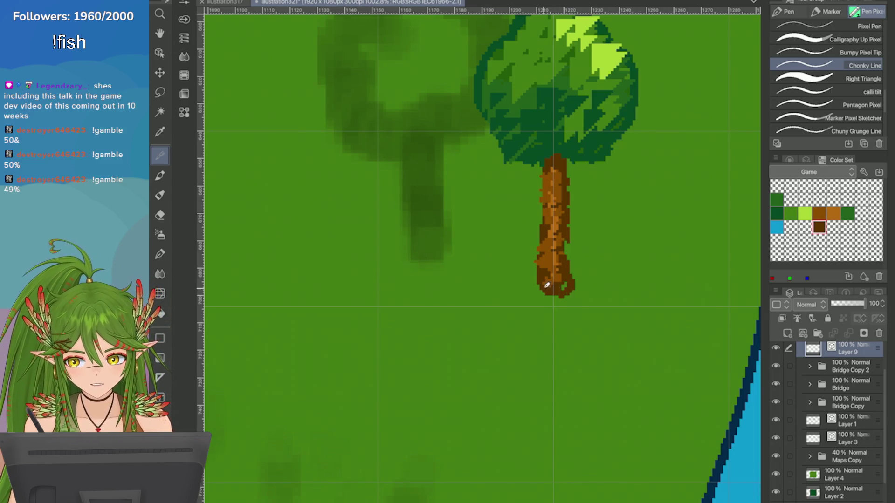
key("ctrl+z")
mouse_move(566, 242)
left_mouse_down()
mouse_move(569, 270)
mouse_move(548, 286)
left_mouse_up()
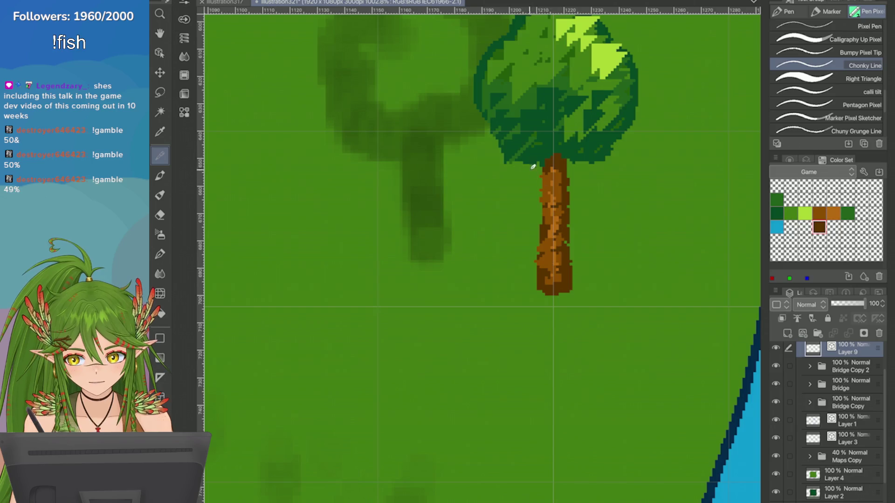
left_click_drag(546, 167, 542, 205)
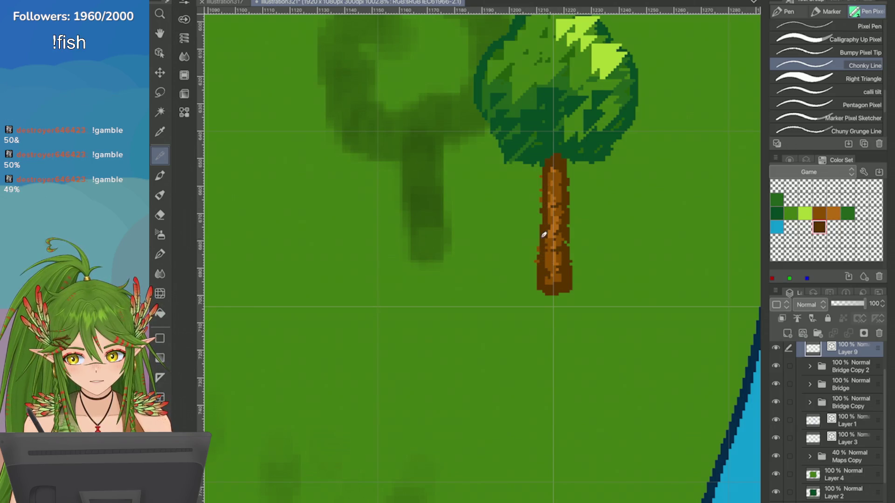
Step: Add orange-brown highlights near the trunk's top and bottom, with dark brown strokes through its middle
left_click(833, 213)
mouse_move(549, 233)
left_mouse_down()
mouse_move(546, 271)
mouse_move(561, 278)
mouse_move(561, 196)
left_mouse_up()
left_click(823, 212)
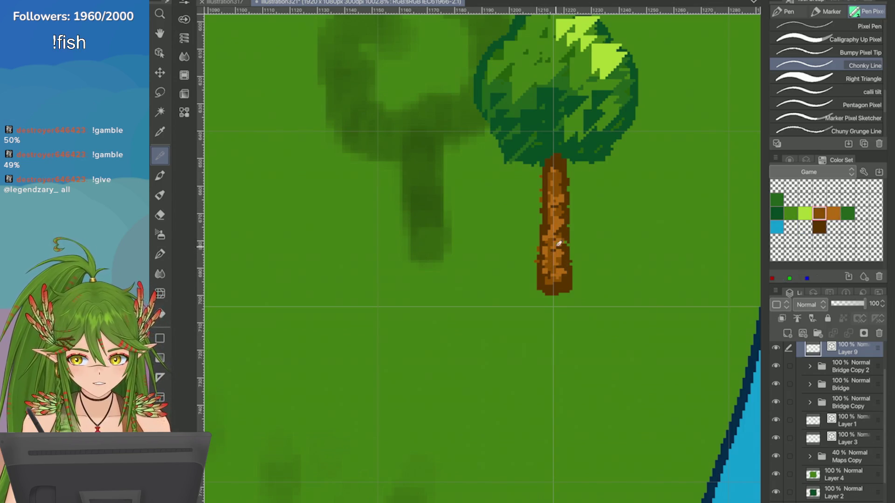
mouse_move(554, 277)
left_mouse_down()
mouse_move(557, 216)
mouse_move(551, 239)
mouse_move(563, 200)
mouse_move(553, 196)
mouse_move(561, 269)
mouse_move(562, 239)
left_mouse_up()
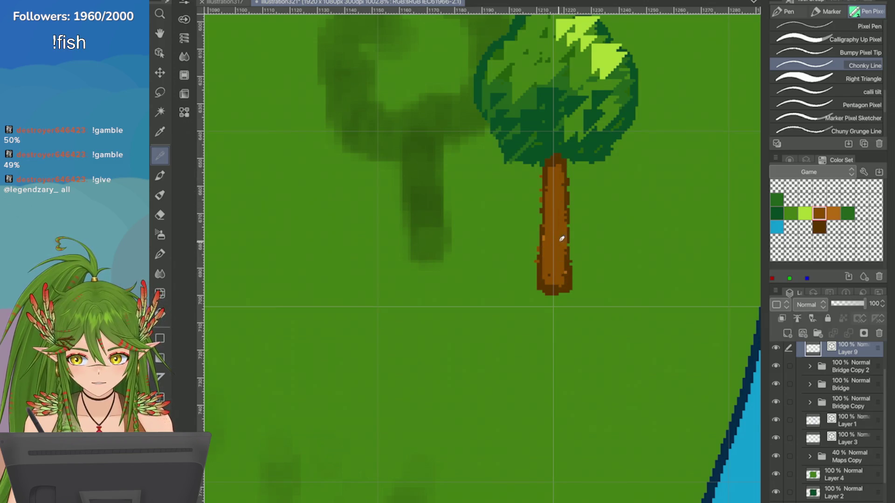
left_click(834, 213)
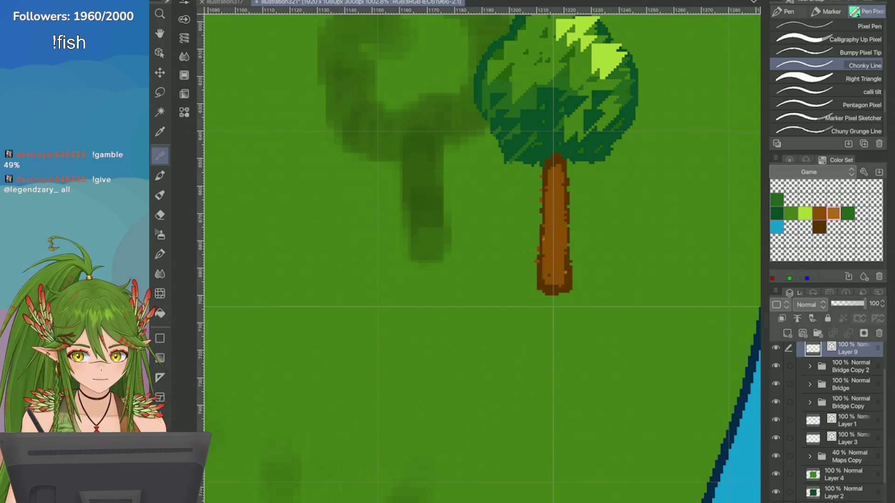
left_click_drag(554, 180, 556, 168)
mouse_move(560, 215)
left_mouse_down()
mouse_move(560, 255)
mouse_move(557, 226)
left_mouse_up()
scroll(557, 226, "down", 5)
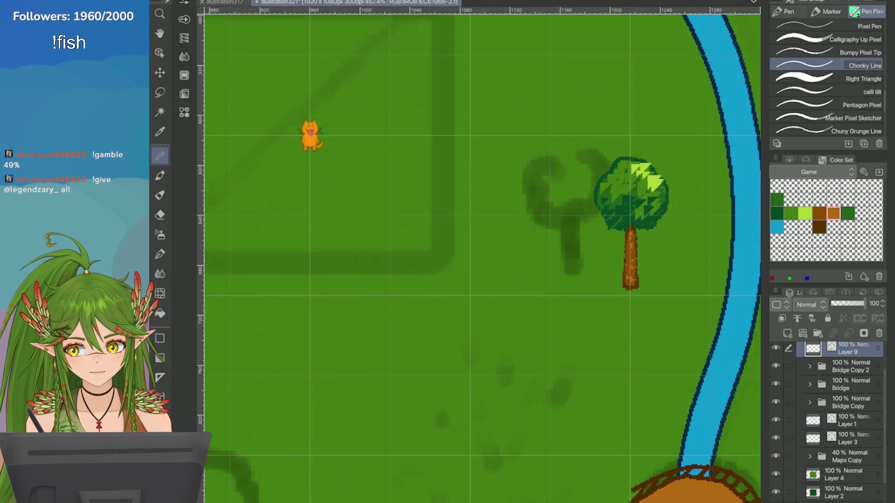
scroll(555, 210, "up", 3)
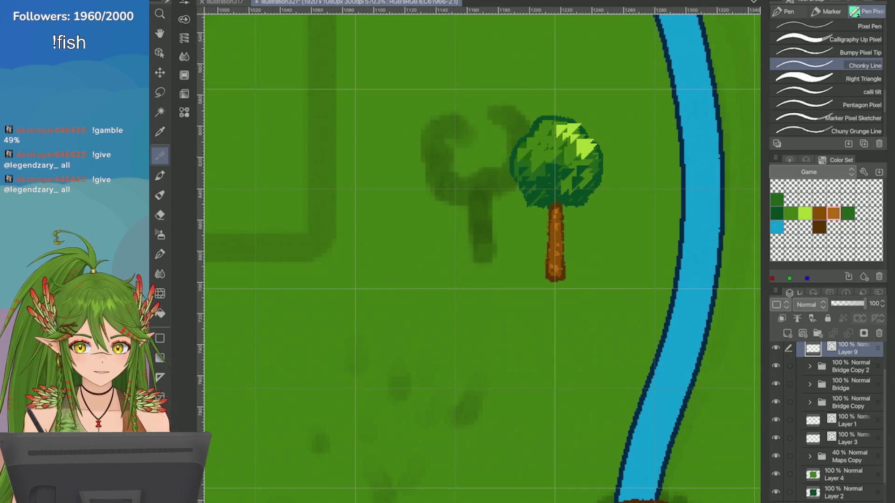
Step: Paint dark brown bark streaks down the trunk and a thin branch from its top
left_click(819, 227)
left_click(825, 27)
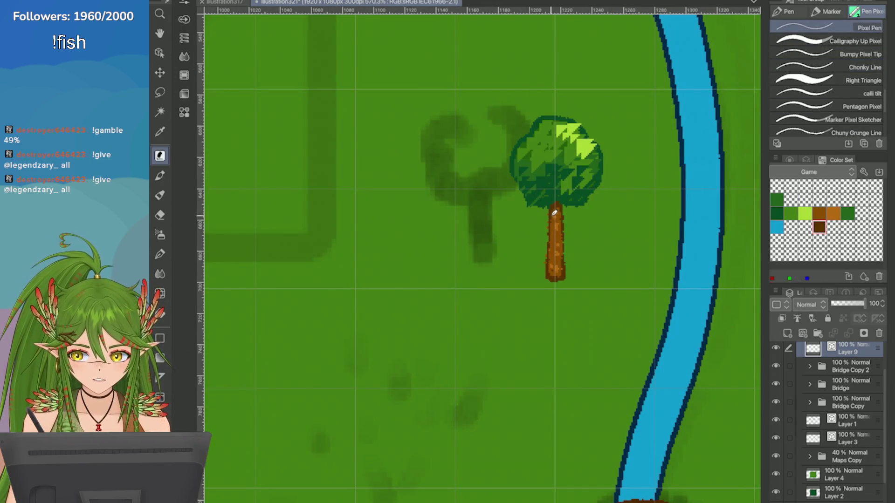
left_click_drag(554, 213, 561, 273)
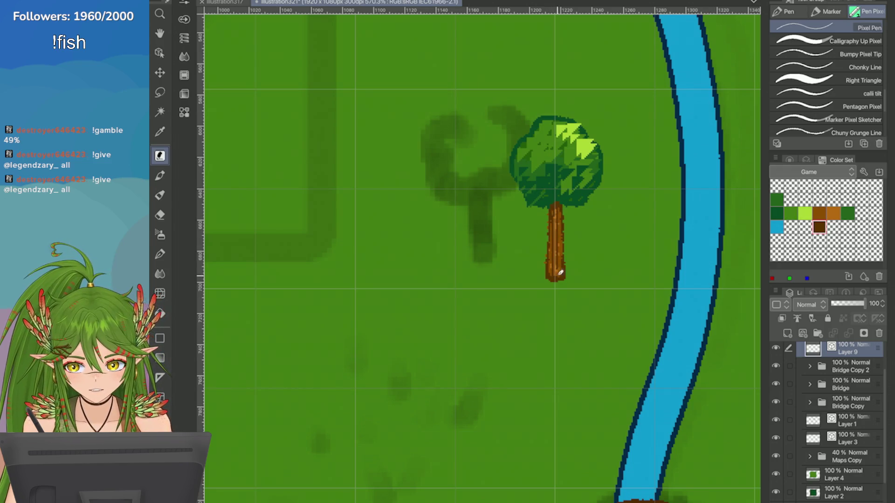
mouse_move(556, 208)
left_mouse_down()
mouse_move(557, 275)
mouse_move(552, 261)
left_mouse_up()
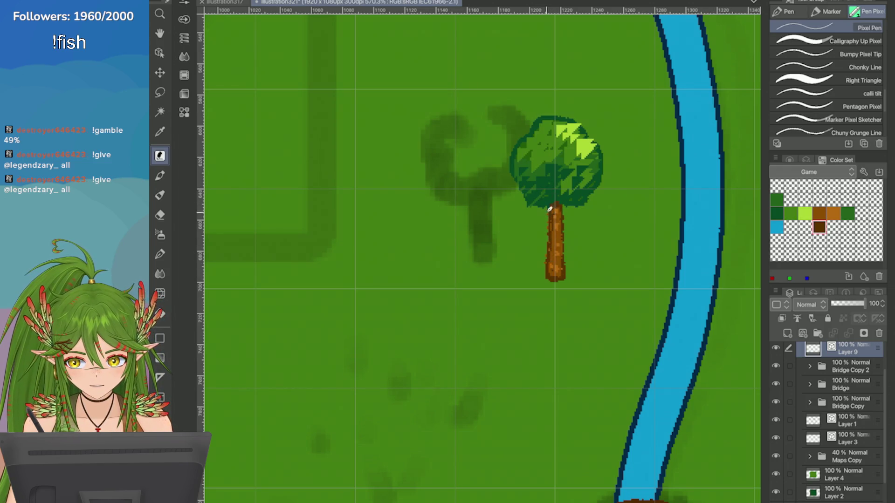
left_click_drag(548, 206, 540, 196)
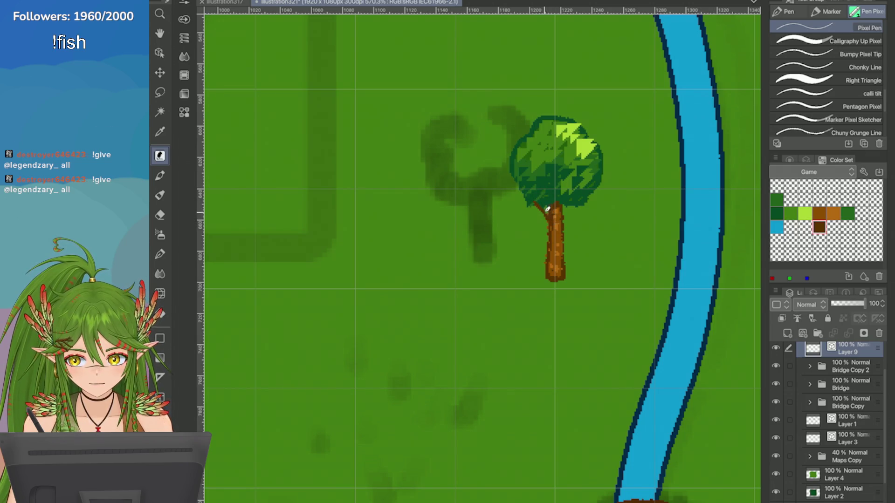
scroll(705, 248, "down", 3)
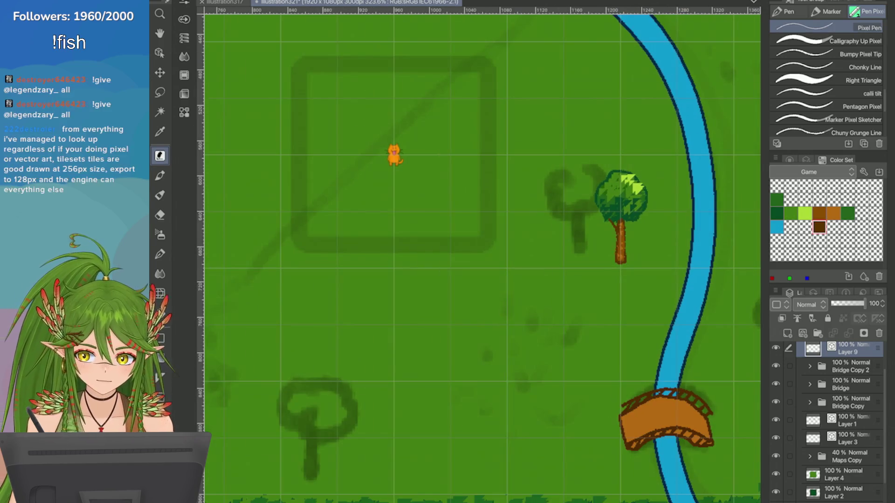
scroll(707, 262, "up", 2)
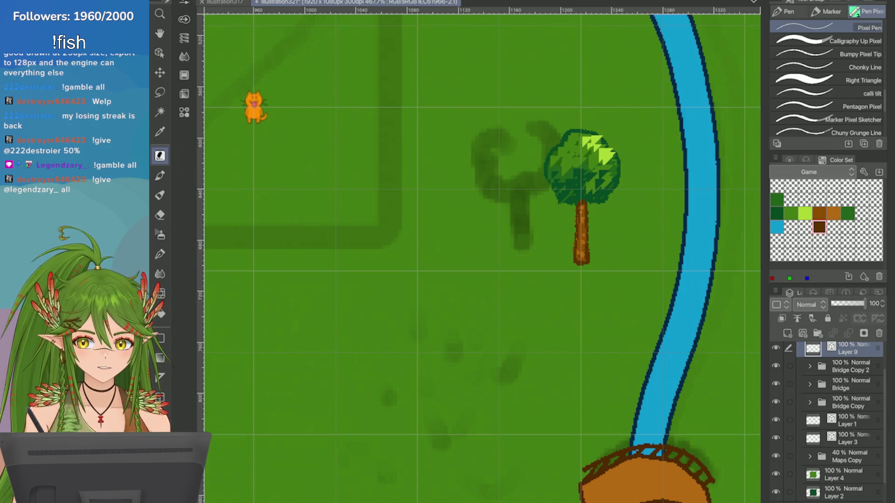
key("ctrl+t")
Step: Shift the tree to the left and commit its new position
left_click_drag(570, 227, 510, 227)
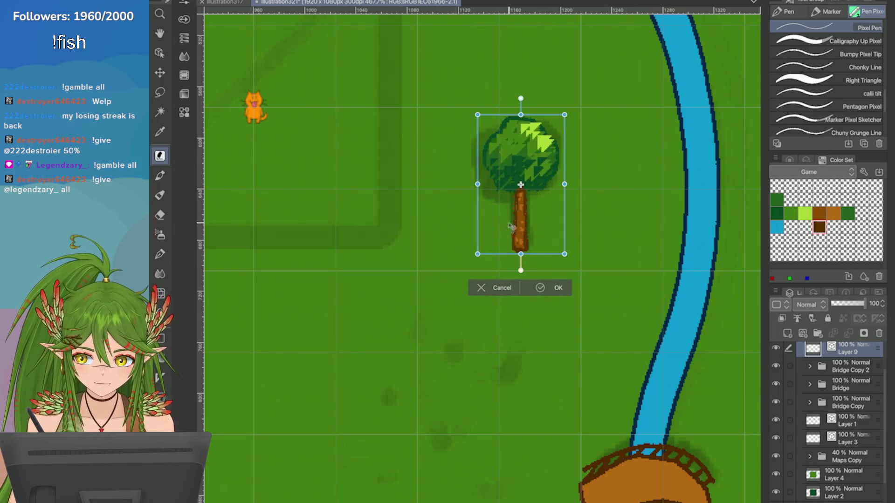
key("Return")
scroll(686, 273, "down", 3)
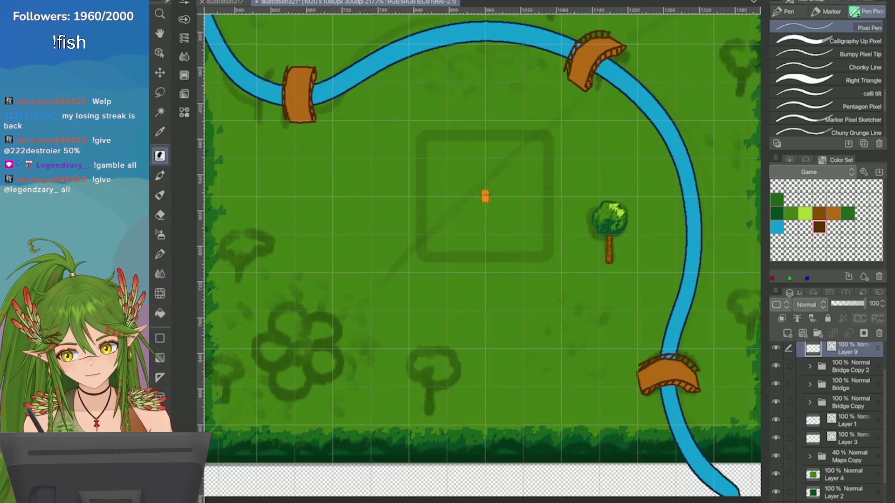
scroll(642, 206, "up", 5)
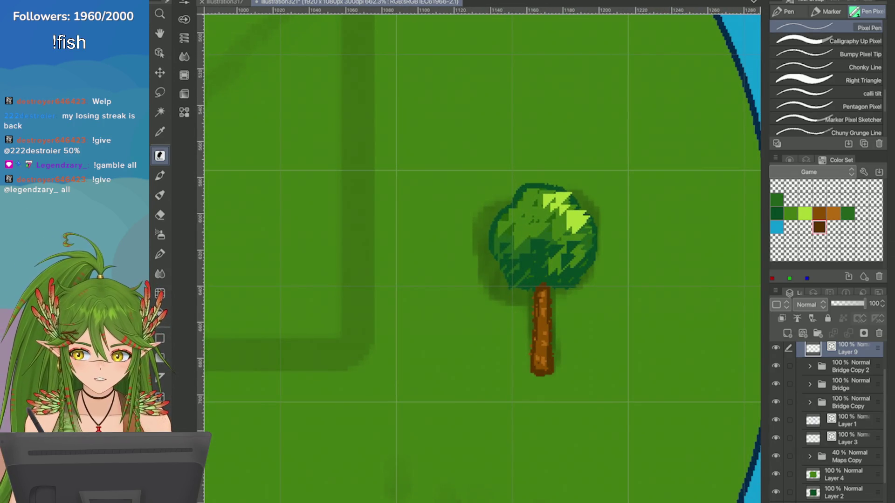
Step: Choose a much darker green on the Color Wheel and outline the canopy's right edge
left_click(789, 159)
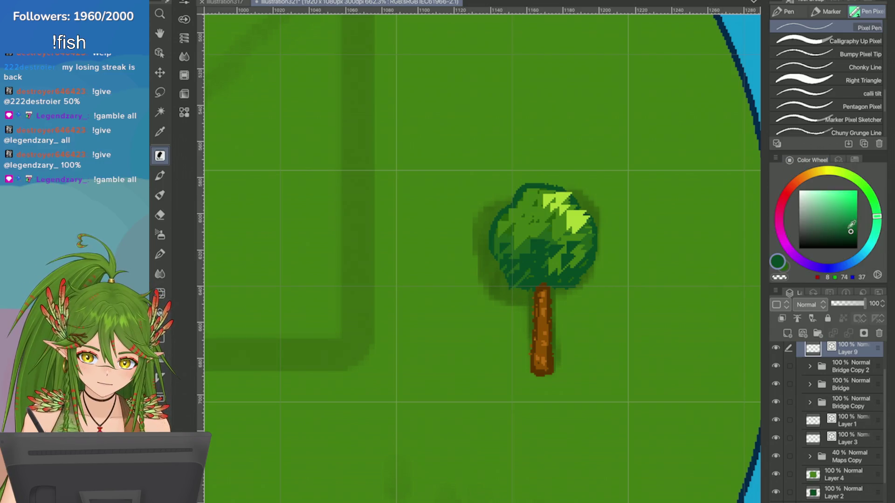
left_click(877, 222)
left_click(851, 241)
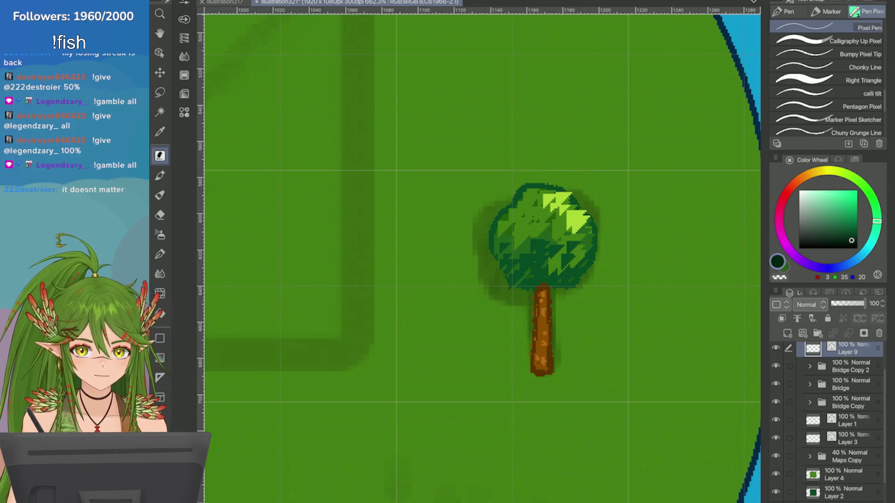
scroll(582, 248, "up", 2)
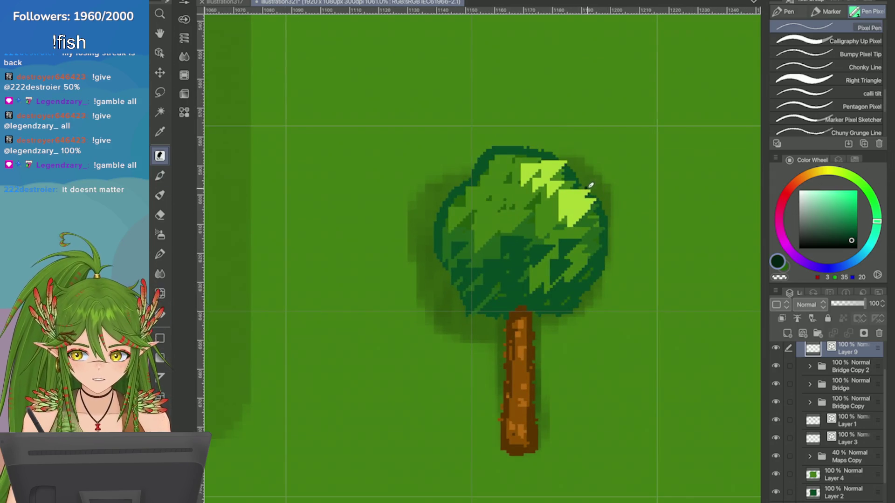
mouse_move(590, 185)
left_mouse_down()
mouse_move(603, 249)
mouse_move(597, 268)
mouse_move(556, 294)
mouse_move(557, 306)
left_mouse_up()
key("ctrl+z")
key("ctrl+z")
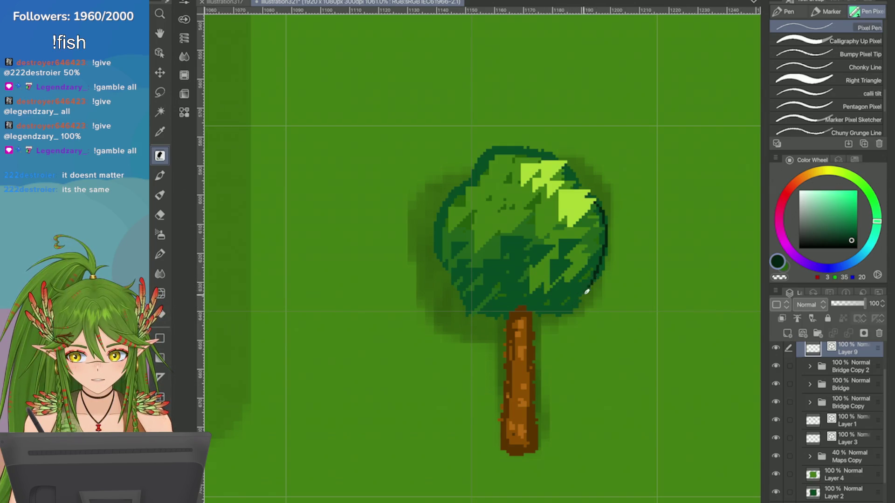
key("ctrl+z")
mouse_move(608, 258)
left_mouse_down()
mouse_move(571, 312)
mouse_move(542, 318)
left_mouse_up()
key("ctrl+z")
mouse_move(608, 233)
left_mouse_down()
mouse_move(609, 254)
mouse_move(582, 299)
mouse_move(532, 312)
mouse_move(500, 311)
mouse_move(557, 298)
mouse_move(485, 298)
mouse_move(499, 313)
mouse_move(470, 302)
mouse_move(441, 254)
mouse_move(442, 206)
mouse_move(492, 148)
mouse_move(562, 153)
mouse_move(599, 205)
left_mouse_up()
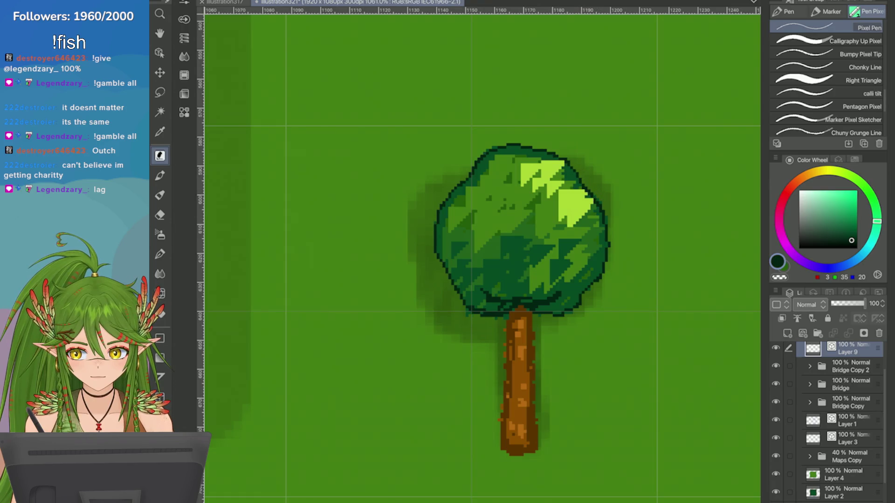
scroll(599, 205, "down", 5)
scroll(452, 262, "up", 5)
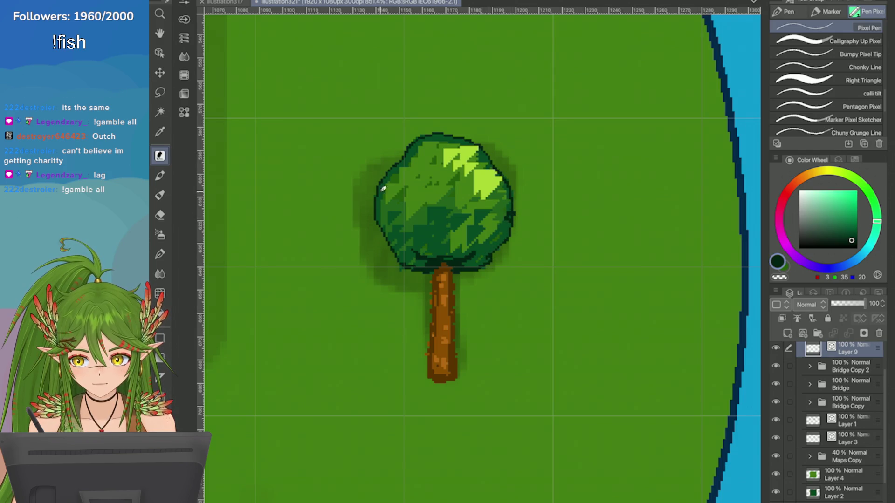
Step: Zoom in on the tree and try a dark stroke across the upper-left canopy, then undo it
key("ctrl+plus")
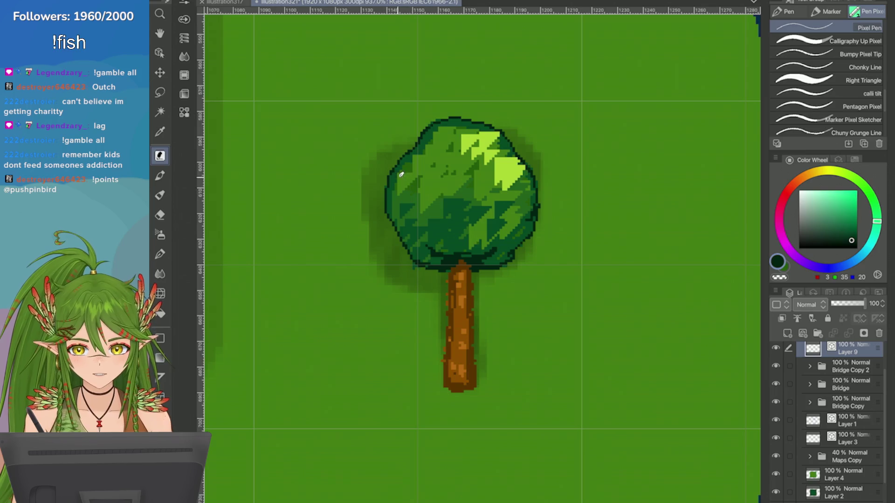
left_click_drag(418, 145, 450, 171)
key("ctrl+z")
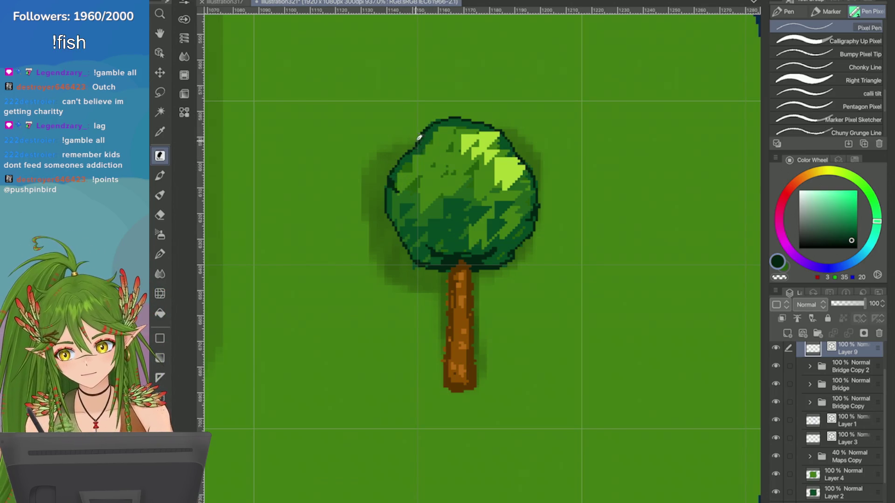
scroll(477, 189, "down", 3)
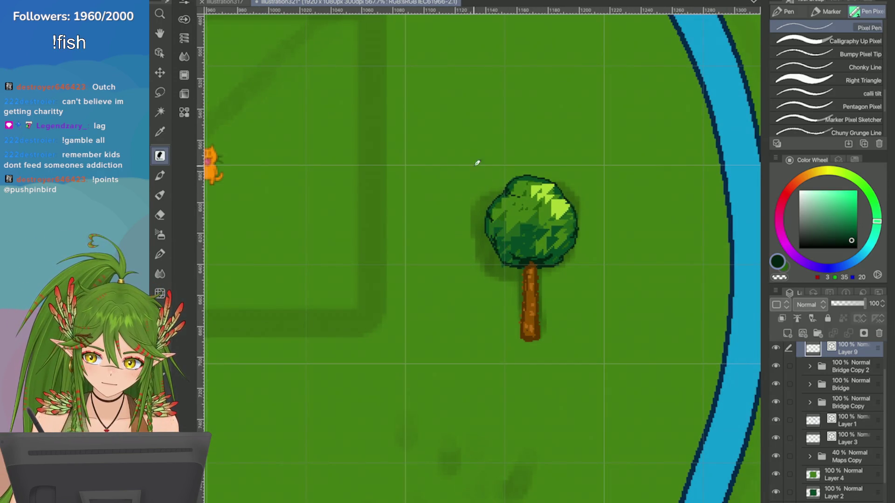
scroll(477, 163, "down", 3)
scroll(443, 98, "up", 5)
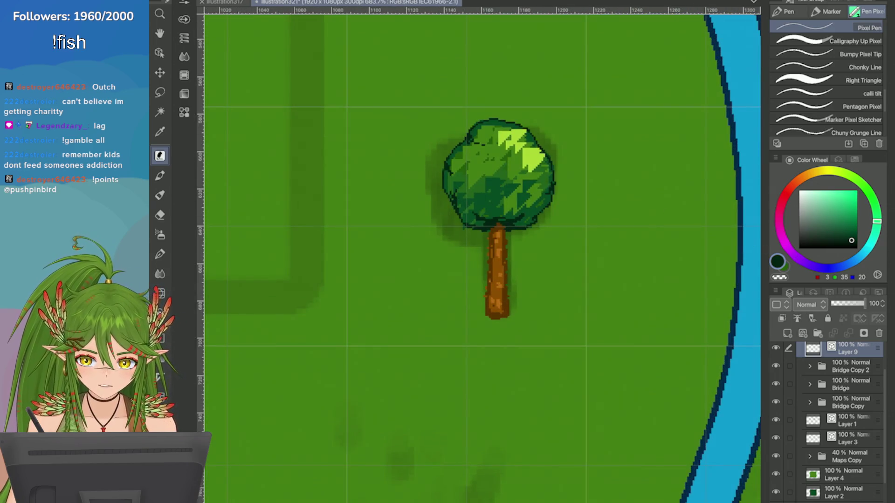
scroll(475, 260, "down", 1)
scroll(475, 260, "up", 3)
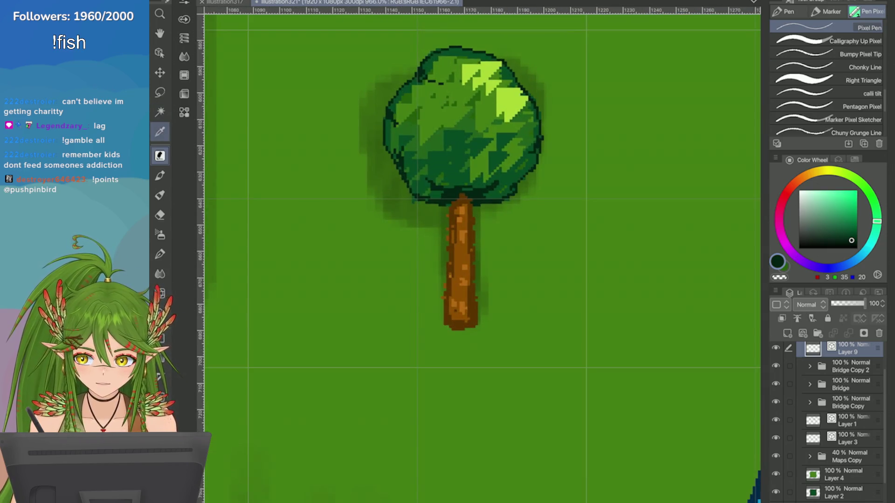
Step: Sample the trunk's brown with the Eyedropper, then darken the trunk's edges with the Pixel Pen
key("i")
left_click(466, 301)
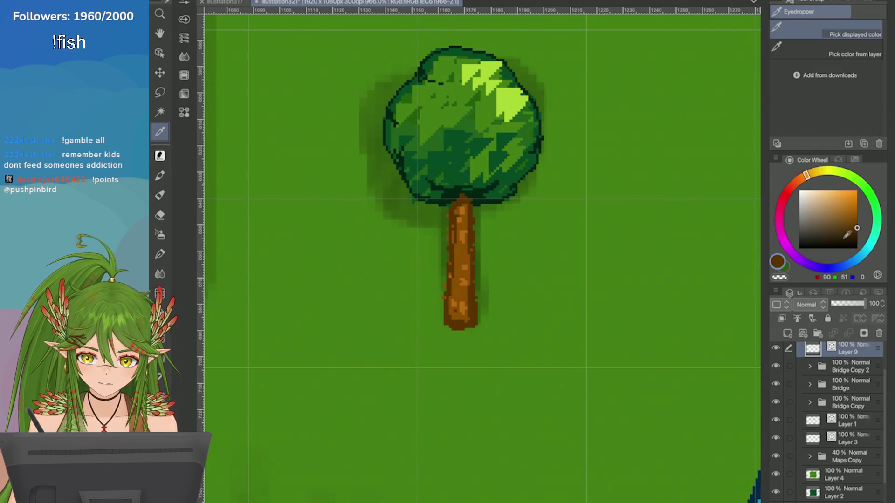
scroll(556, 302, "up", 1)
key("p")
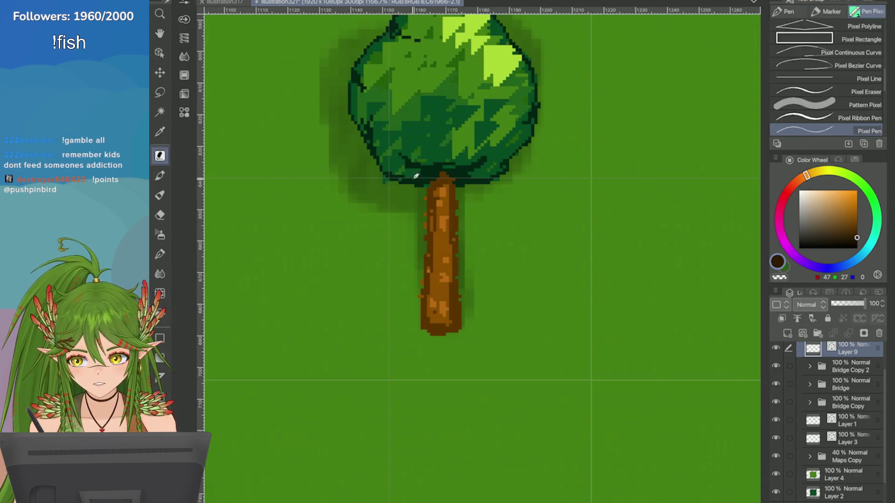
mouse_move(462, 176)
left_mouse_down()
mouse_move(462, 333)
mouse_move(422, 324)
mouse_move(423, 268)
left_mouse_up()
key("ctrl+z")
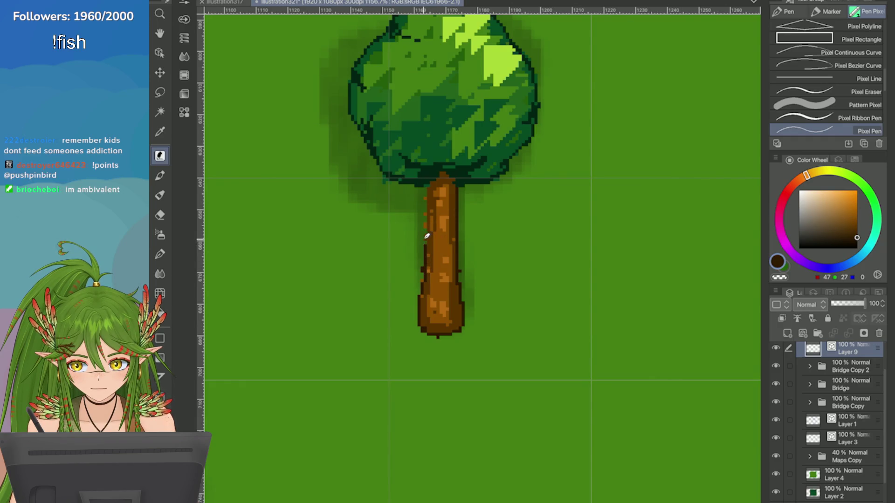
left_click_drag(426, 236, 432, 182)
scroll(653, 234, "down", 6)
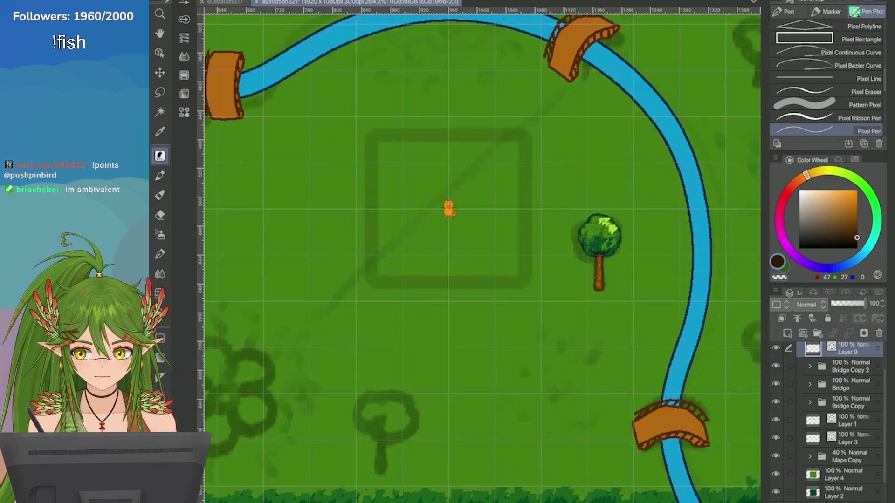
Step: Scale the tree up slightly from its top-left handle and commit the new size
scroll(732, 262, "up", 2)
key("ctrl+t")
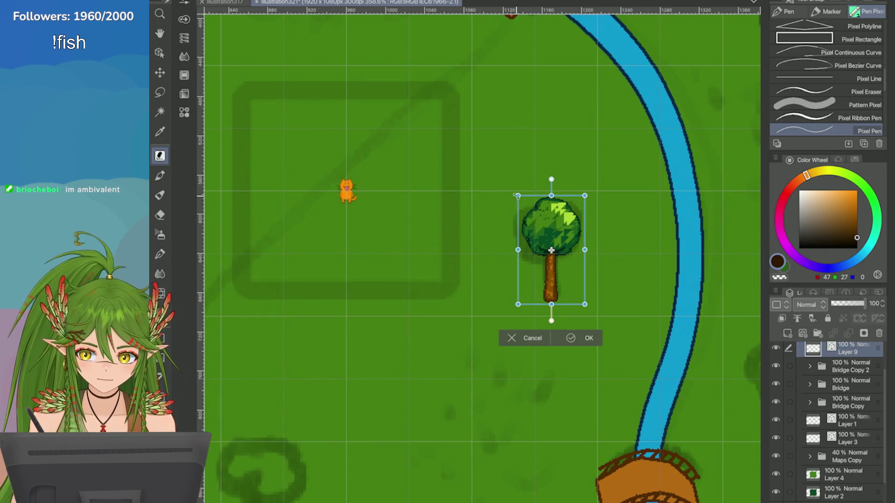
left_click_drag(518, 195, 509, 178)
key("Return")
scroll(664, 284, "down", 6)
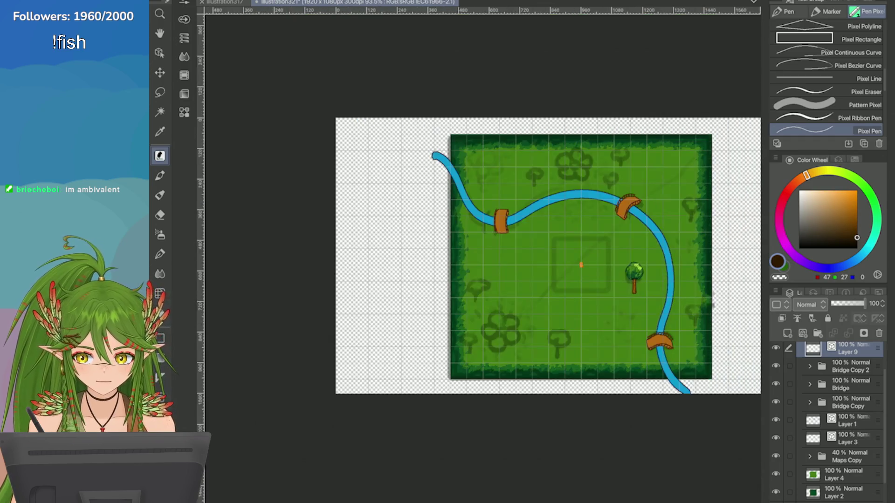
scroll(664, 308, "up", 4)
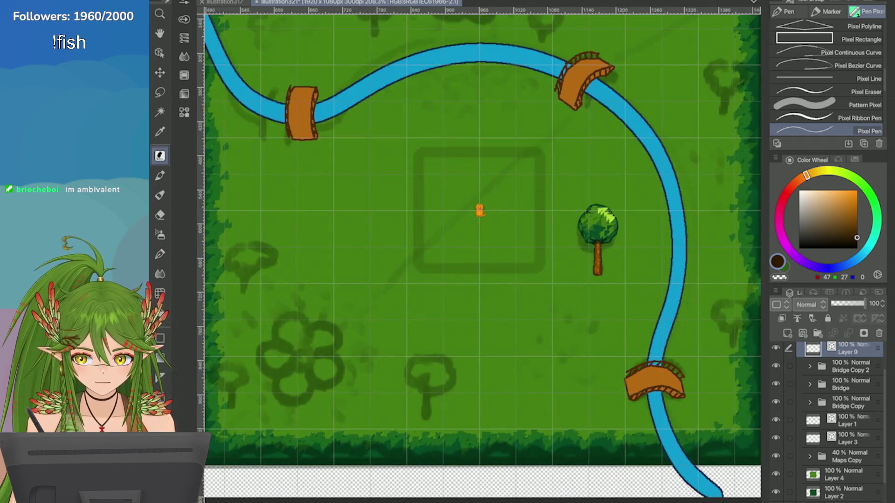
Step: Try moving the cat beside the tree with the Object tool, then undo the move
key("e")
scroll(689, 265, "up", 3)
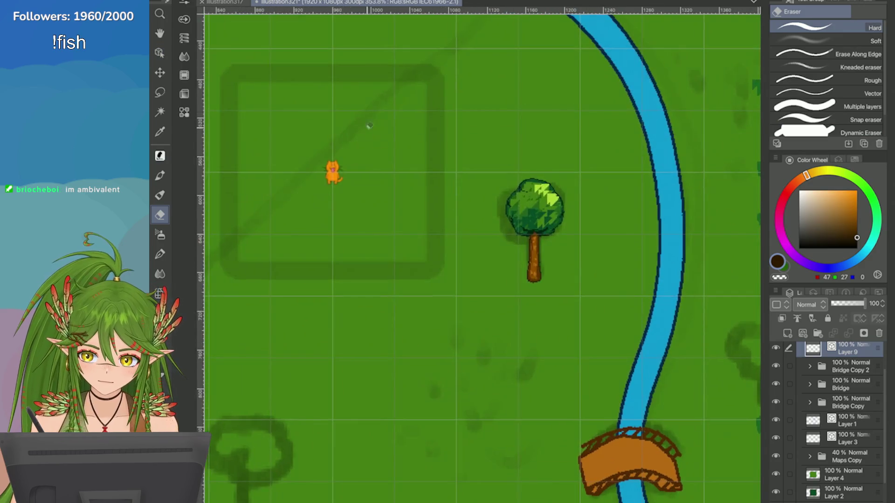
key("o")
left_click_drag(333, 174, 517, 271)
key("ctrl+z")
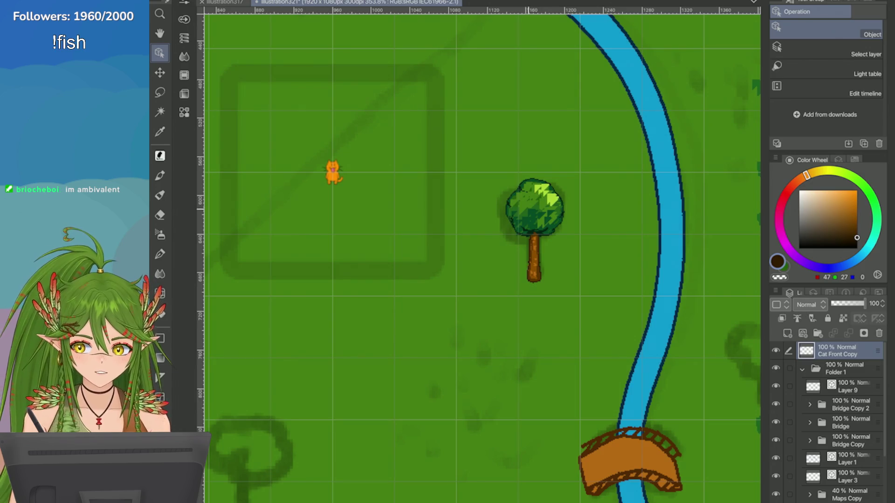
Step: Select the tree and scale it down to a smaller size
left_click(529, 204)
key("ctrl+t")
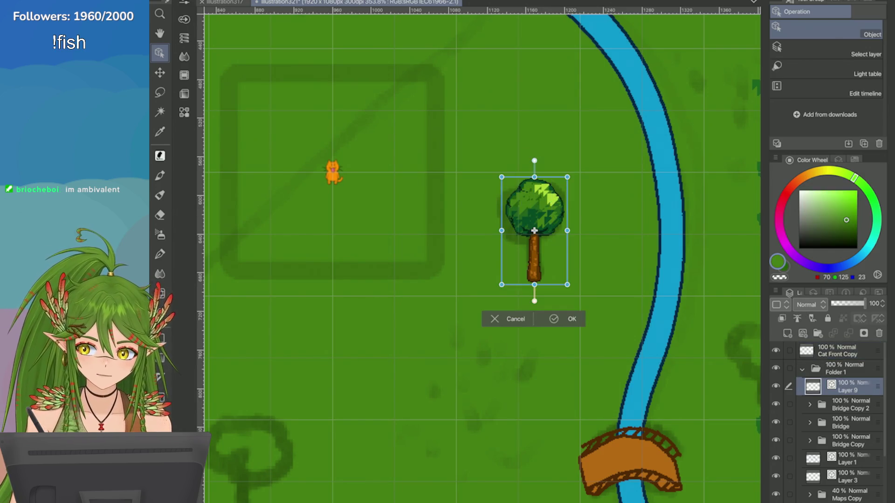
left_click_drag(532, 176, 534, 228)
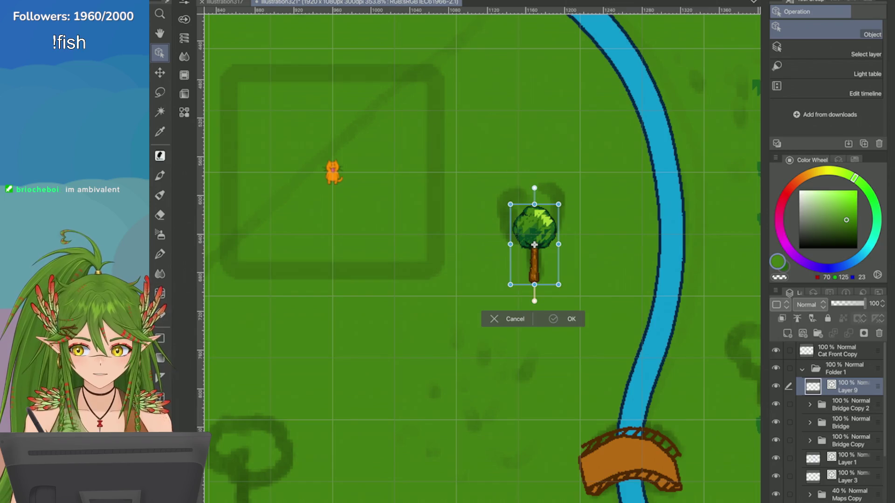
key("Return")
Step: Try placing the cat beside the tree trunk, then return it to the upper-left
left_click_drag(334, 173, 513, 270)
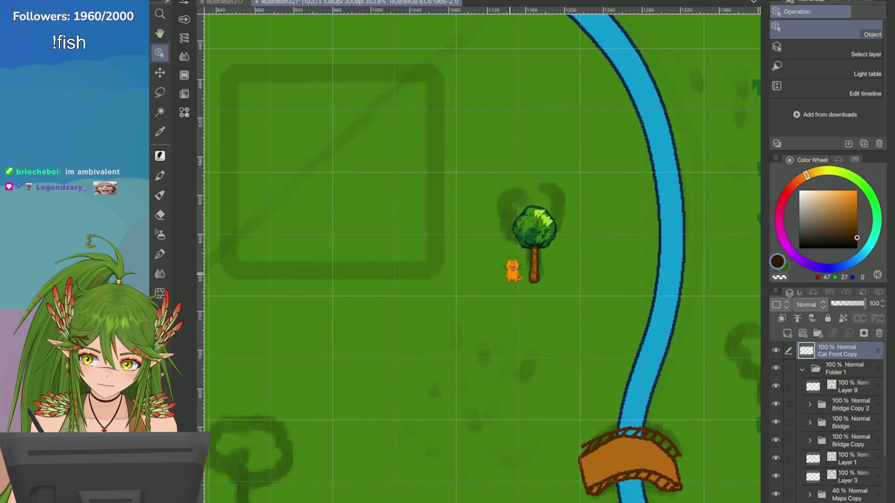
left_click(536, 228)
left_click(534, 265)
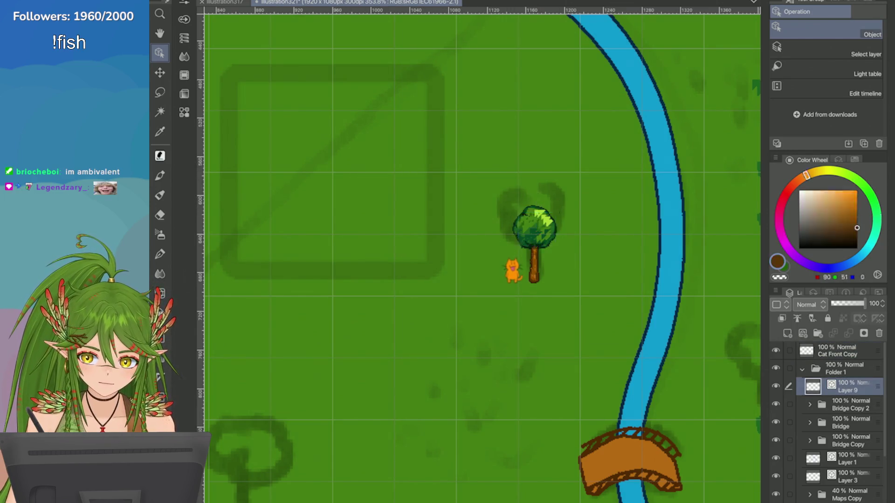
key("ctrl+t")
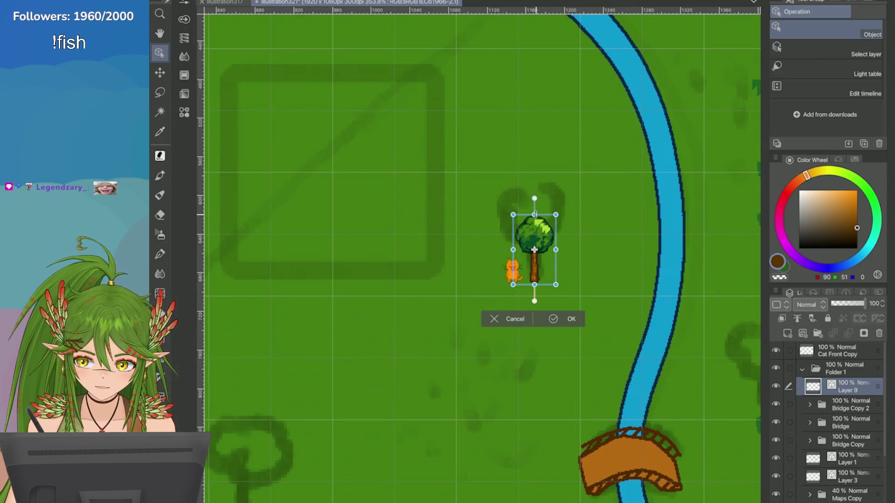
left_click(552, 318)
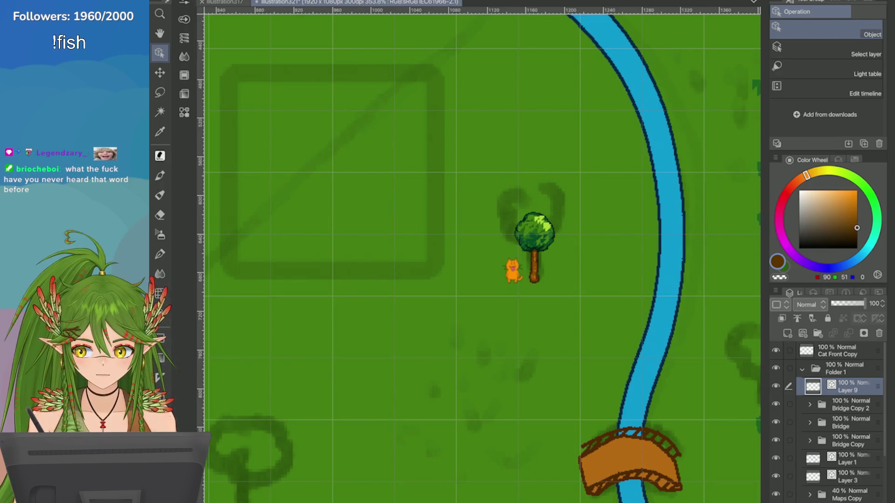
mouse_move(513, 270)
left_mouse_down()
mouse_move(334, 196)
mouse_move(334, 173)
left_mouse_up()
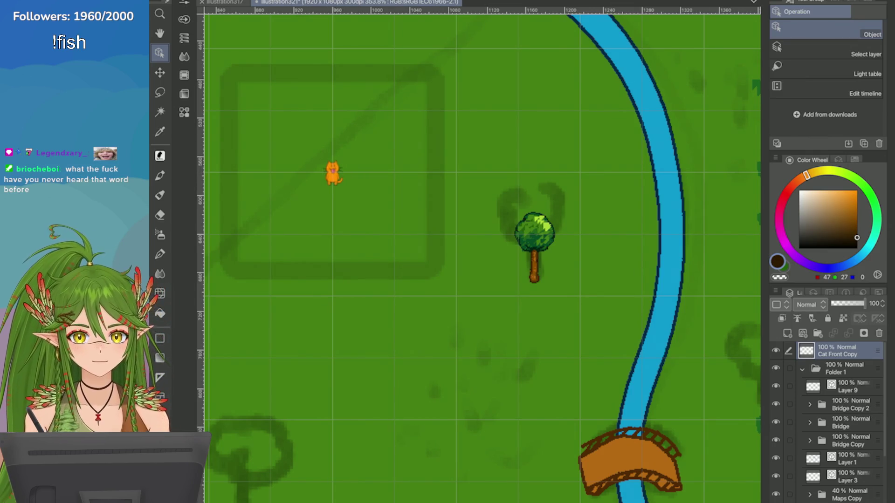
key("ctrl+minus")
key("ctrl+minus")
key("ctrl+minus")
key("ctrl+plus")
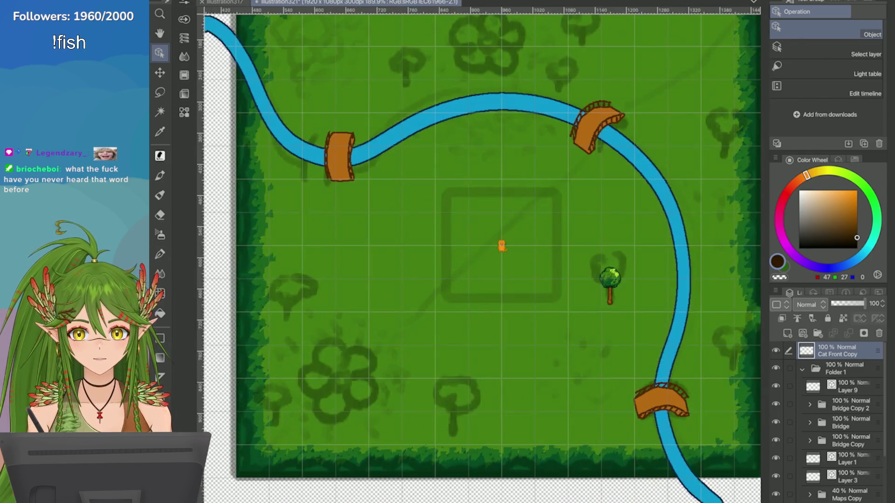
scroll(679, 380, "up", 3)
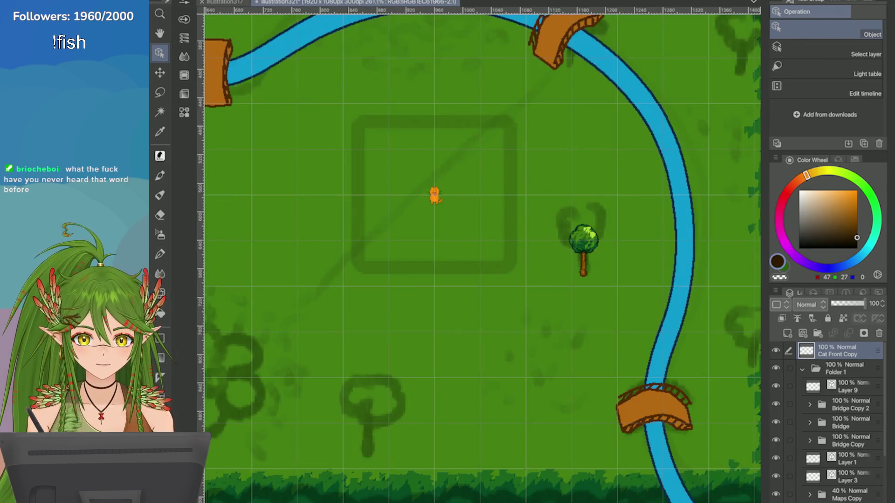
Step: Duplicate the tree layer and place the copy near the field's upper-right edge
left_click(848, 387)
right_click(848, 387)
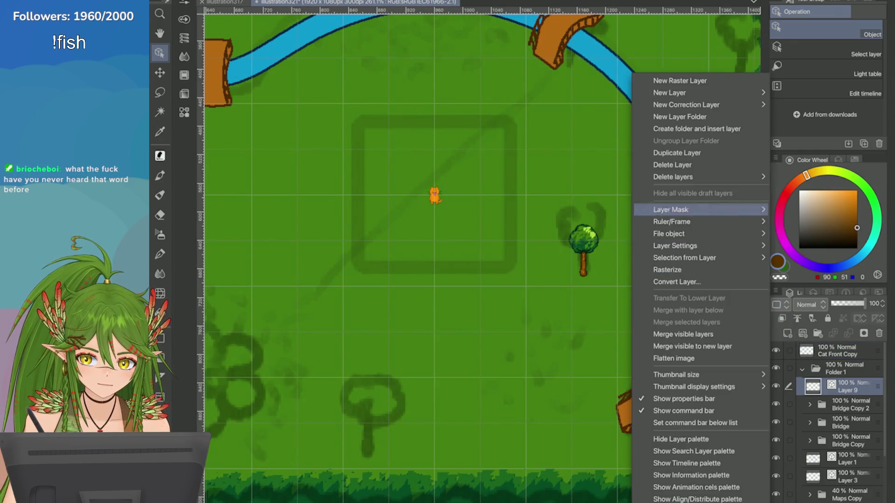
left_click(677, 153)
key("ctrl+t")
mouse_move(583, 240)
left_mouse_down()
mouse_move(666, 80)
mouse_move(564, 133)
left_mouse_up()
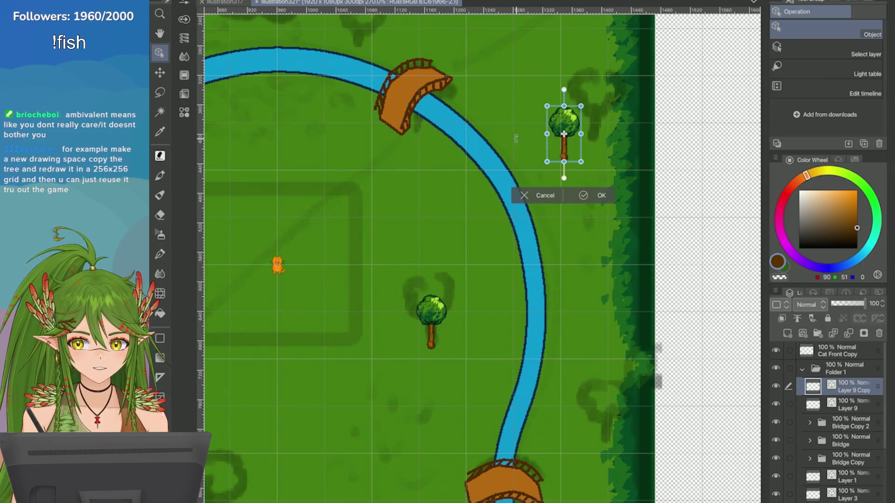
left_click_drag(564, 134, 595, 111)
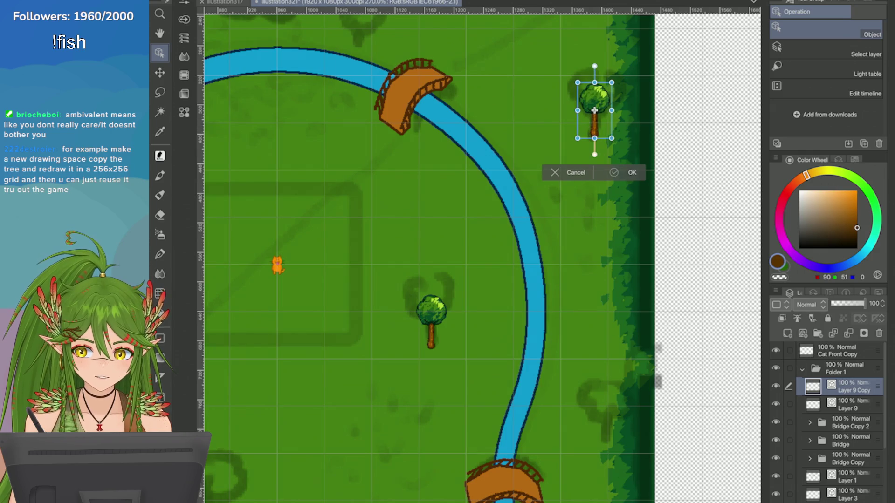
key("Return")
key("ctrl+0")
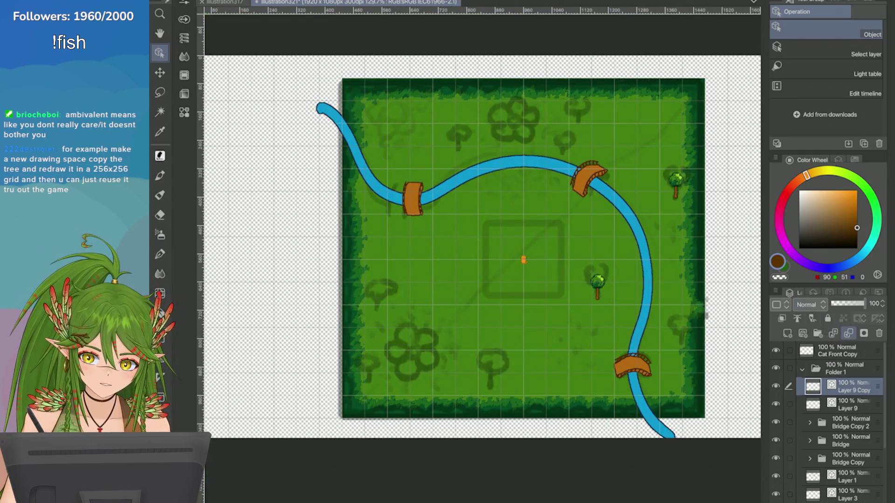
Step: Merge the tree copy down, duplicate the tree layer again, and move the copies up-left
left_click(812, 318)
left_click(775, 292)
left_click(685, 152)
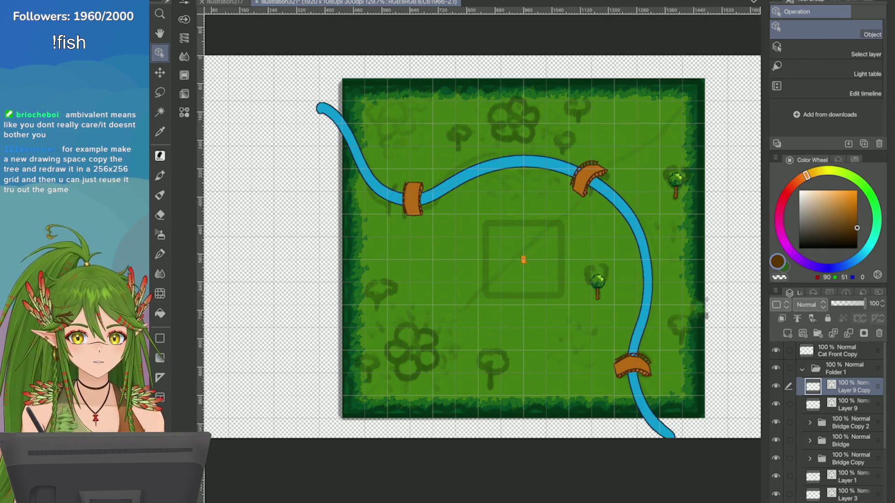
mouse_move(607, 265)
left_mouse_down()
mouse_move(573, 263)
mouse_move(514, 202)
mouse_move(456, 251)
mouse_move(510, 215)
left_mouse_up()
left_click(543, 298)
Step: Lasso a single tree and move it up toward the top of the field
left_click(160, 92)
left_click(526, 296)
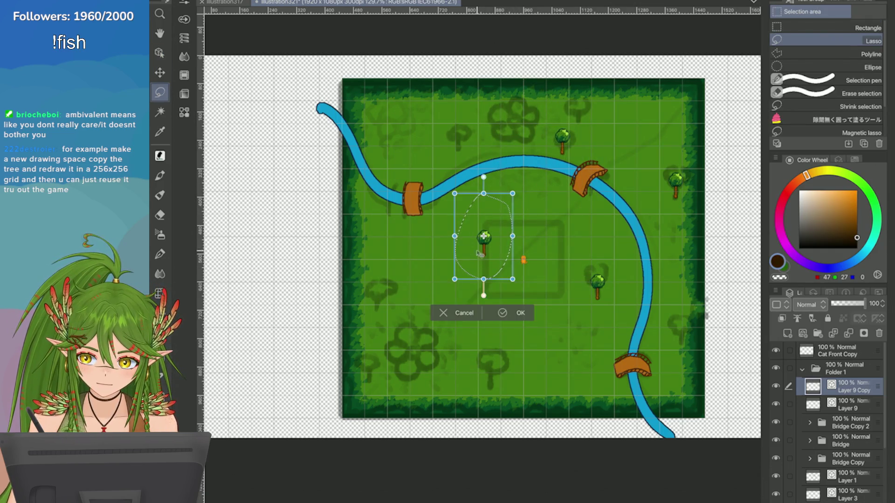
mouse_move(477, 267)
left_mouse_down()
mouse_move(456, 152)
mouse_move(454, 162)
left_mouse_up()
left_click(479, 201)
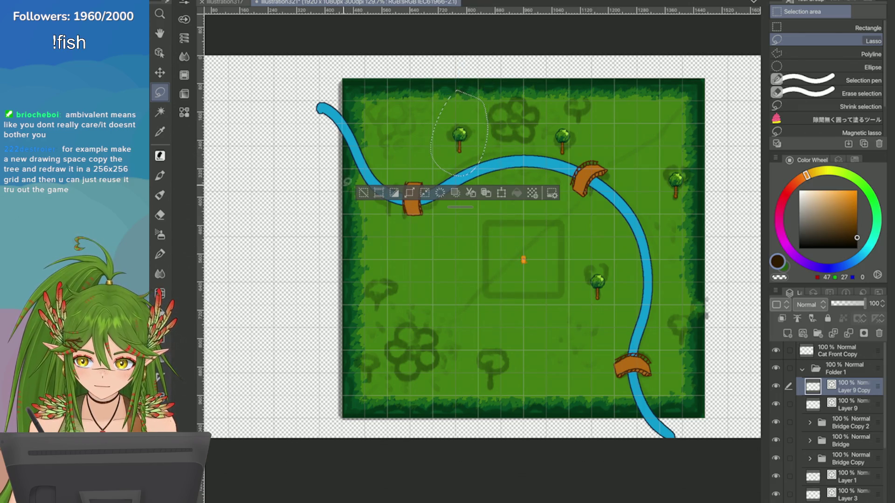
Step: Duplicate the tree layer again and move the two new trees further down
scroll(508, 127, "up", 3)
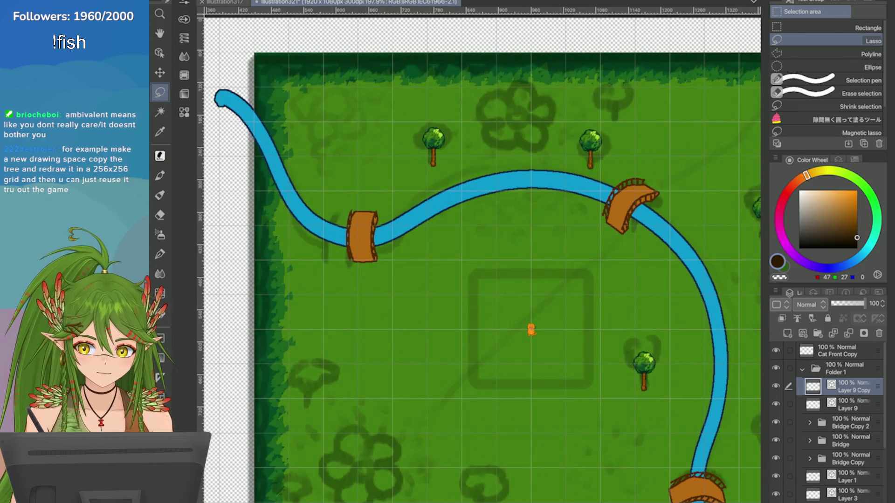
right_click(813, 386)
left_click(662, 148)
key("ctrl+t")
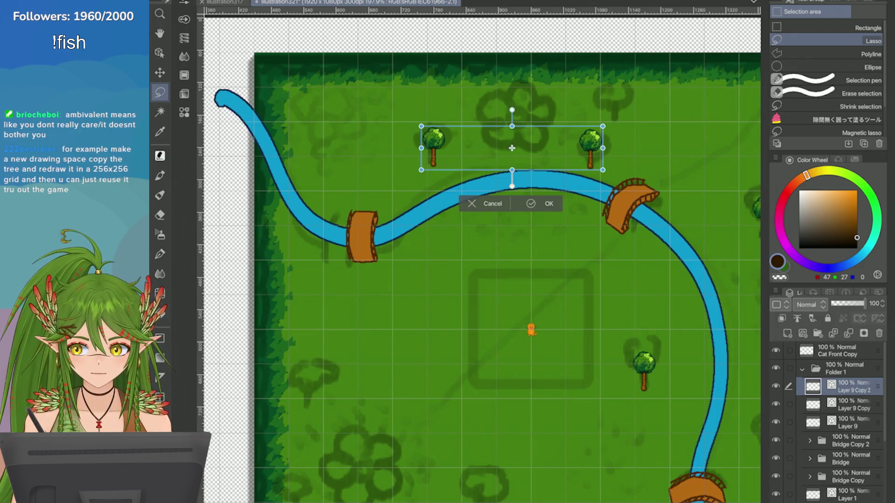
left_click_drag(473, 163, 488, 297)
left_click(546, 336)
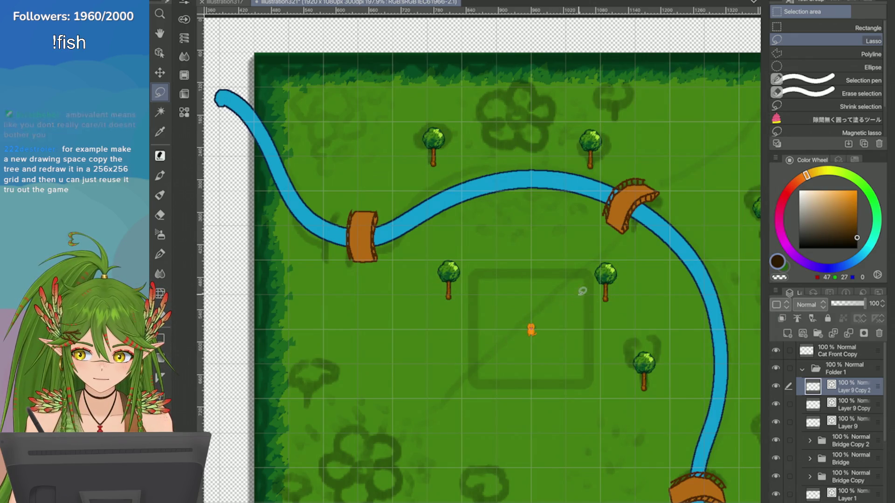
Step: Lasso the lower-right tree and move it up near the top tree
mouse_move(585, 233)
left_mouse_down()
mouse_move(636, 233)
mouse_move(622, 229)
left_mouse_up()
key("ctrl+t")
left_click_drag(595, 310, 604, 126)
key("Return")
key("ctrl+d")
Step: Lasso the middle tree and move it far down the field
mouse_move(427, 242)
left_mouse_down()
mouse_move(489, 244)
mouse_move(462, 240)
left_mouse_up()
scroll(466, 243, "down", 1)
key("ctrl+t")
left_click_drag(496, 188, 525, 391)
key("Return")
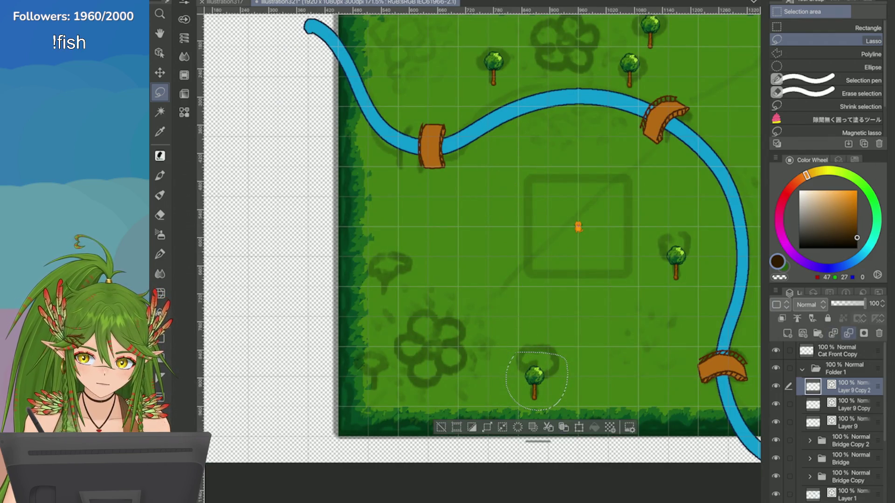
Step: Merge the tree copies into the tree layer and clear the selection
left_click(811, 318)
left_click(812, 318)
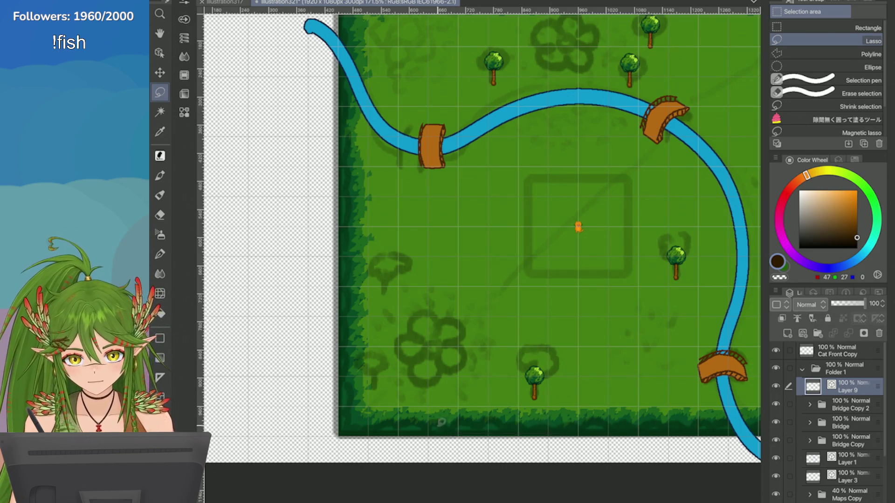
key("ctrl+d")
scroll(577, 229, "down", 2)
right_click(777, 387)
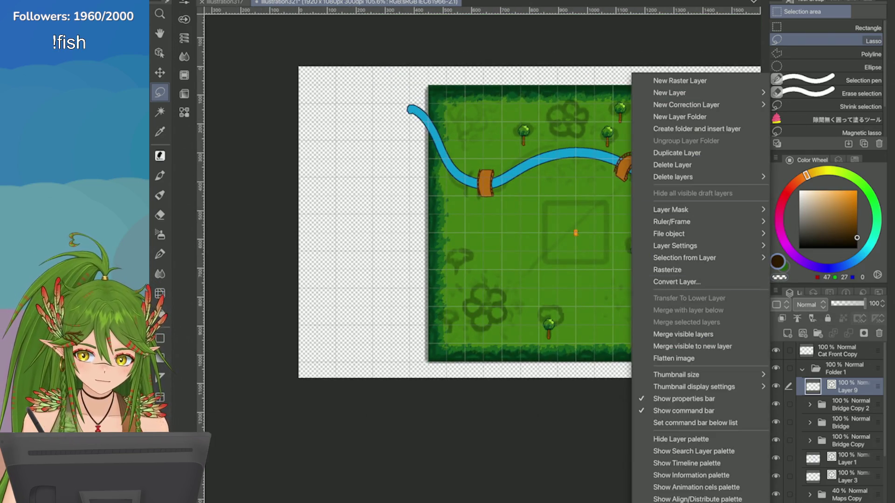
Step: Duplicate the tree layer and shift the copied trees to the left of the map
left_click(653, 153)
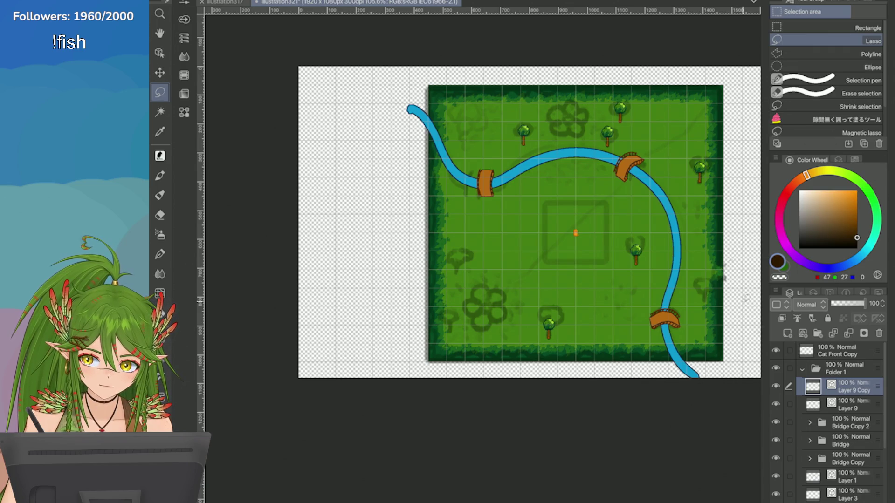
key("ctrl+t")
left_click_drag(570, 259, 358, 266)
left_click(424, 382)
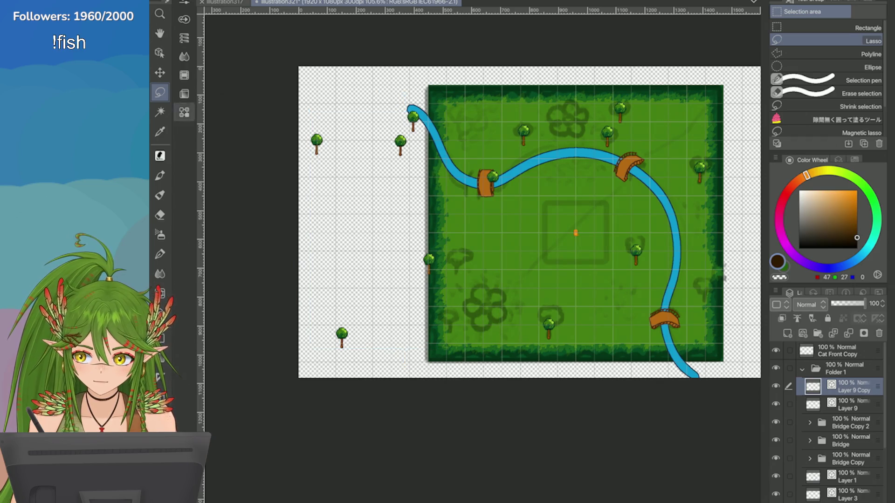
Step: Move the tree off the left bridge and shift the left-edge tree further down
mouse_move(495, 147)
left_mouse_down()
mouse_move(481, 157)
mouse_move(457, 261)
left_mouse_up()
key("ctrl+t")
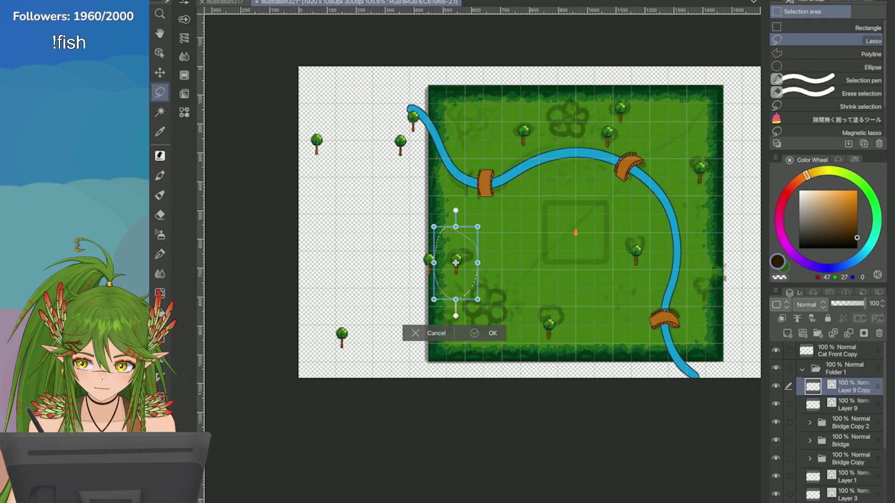
key("Return")
mouse_move(426, 234)
left_mouse_down()
mouse_move(427, 285)
mouse_move(444, 318)
left_mouse_up()
key("ctrl+t")
Step: Relocate two more trees from the left side into the centre of the field
left_click_drag(333, 353, 329, 304)
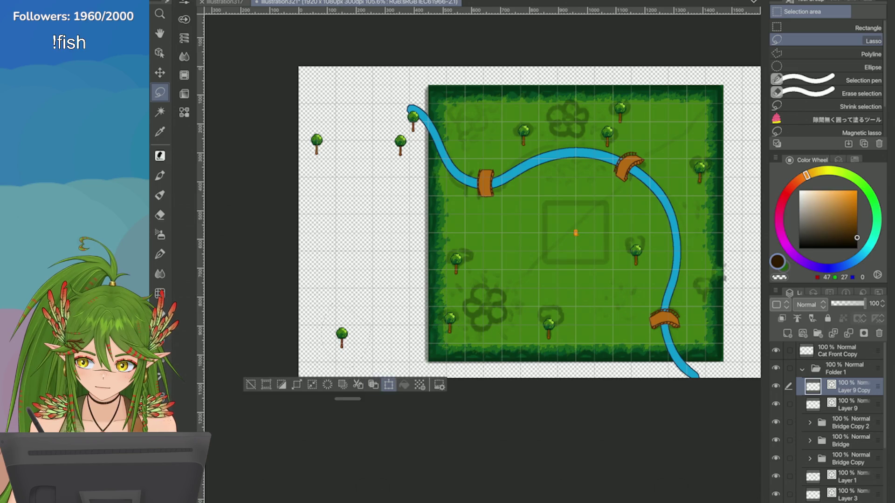
key("ctrl+t")
mouse_move(331, 356)
left_mouse_down()
mouse_move(550, 268)
mouse_move(537, 252)
left_mouse_up()
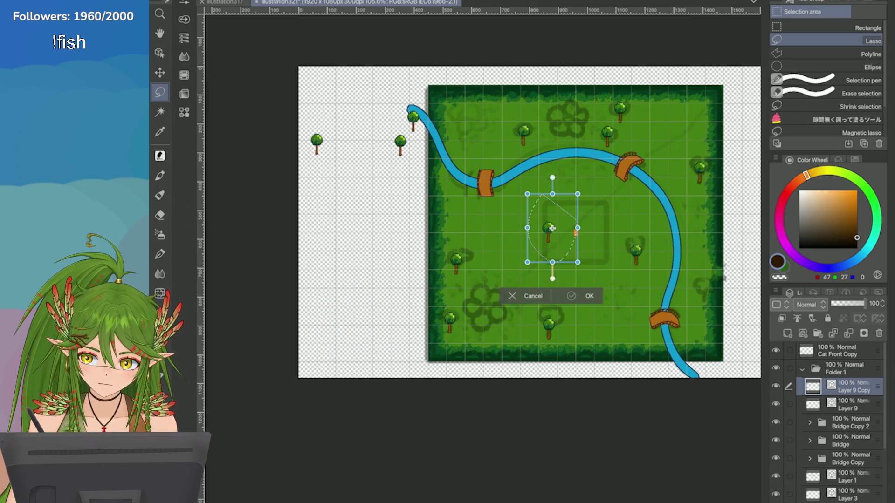
key("Return")
key("ctrl+t")
mouse_move(391, 126)
left_mouse_down()
mouse_move(403, 168)
mouse_move(591, 235)
left_mouse_up()
key("ctrl+s")
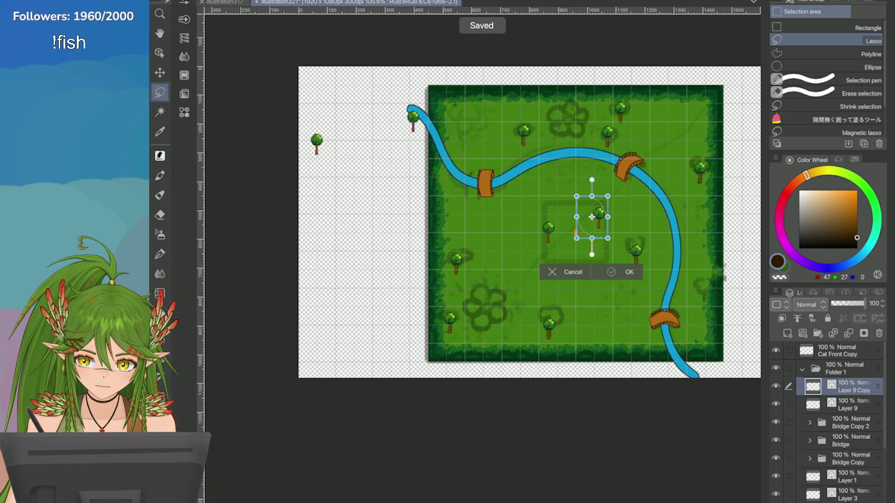
left_click(612, 272)
Step: Move the tree at the river's top-left end into the field and bring the lone outside tree onto the map
mouse_move(405, 89)
left_mouse_down()
mouse_move(404, 154)
mouse_move(606, 196)
mouse_move(594, 207)
mouse_move(597, 199)
mouse_move(606, 228)
mouse_move(507, 282)
mouse_move(495, 209)
mouse_move(577, 238)
mouse_move(610, 220)
mouse_move(557, 221)
mouse_move(527, 259)
mouse_move(556, 237)
left_mouse_up()
key("ctrl+t")
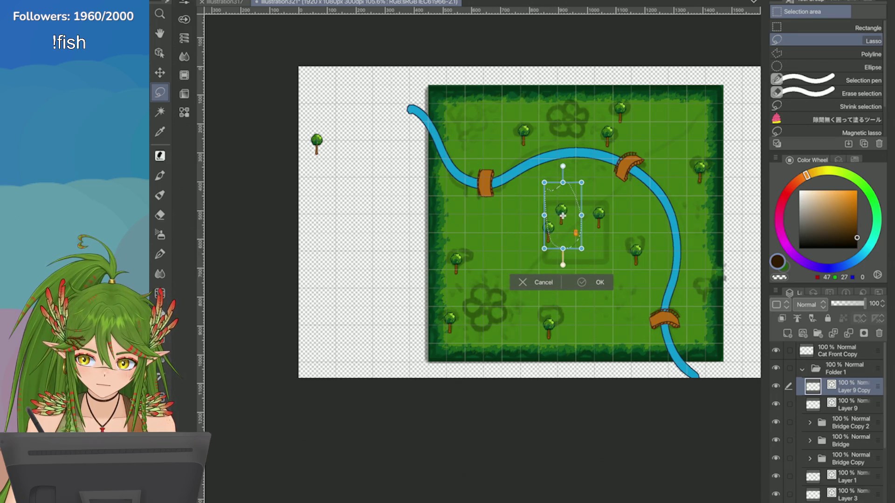
key("Return")
left_click(470, 266)
mouse_move(317, 161)
left_mouse_down()
mouse_move(303, 172)
mouse_move(575, 207)
mouse_move(642, 168)
mouse_move(437, 275)
mouse_move(462, 145)
mouse_move(440, 206)
mouse_move(455, 177)
mouse_move(530, 213)
mouse_move(586, 295)
mouse_move(536, 306)
mouse_move(487, 212)
mouse_move(444, 172)
mouse_move(557, 222)
mouse_move(689, 317)
left_mouse_up()
key("ctrl+t")
key("Return")
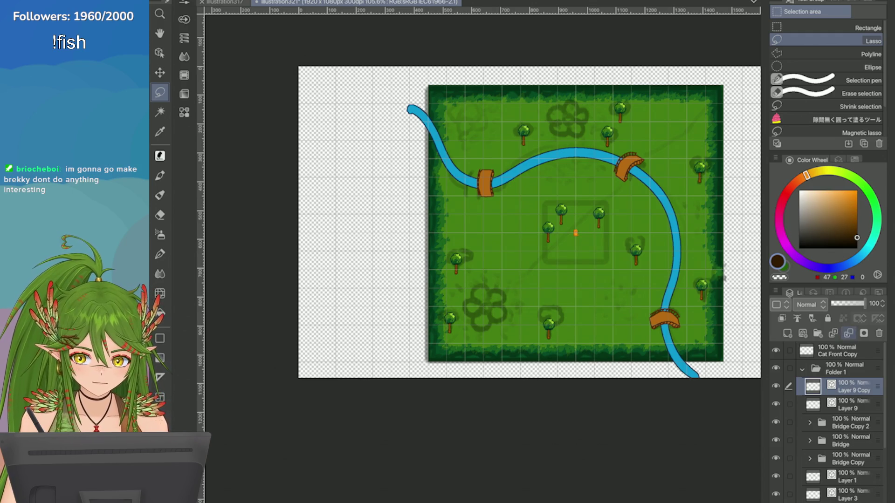
right_click(774, 394)
Step: Lasso the tree near the field's right edge, move it up and stretch it slightly taller
key("Escape")
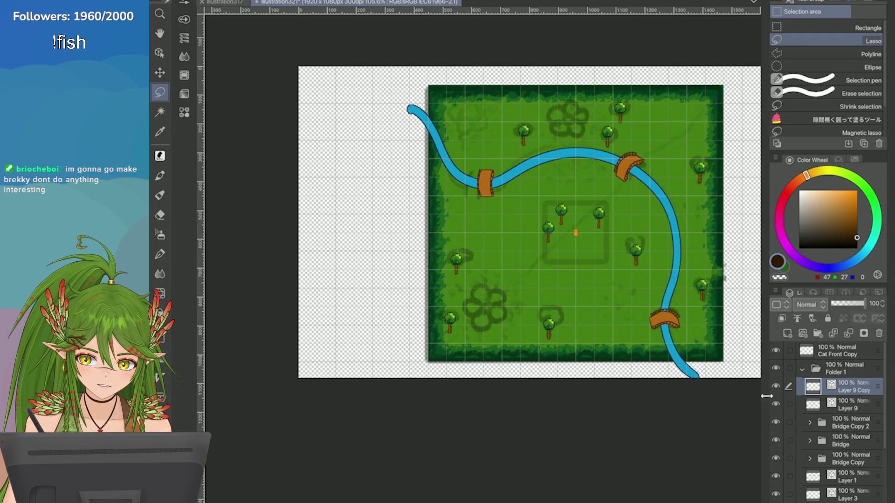
left_click_drag(766, 396, 769, 396)
left_click_drag(701, 140, 706, 137)
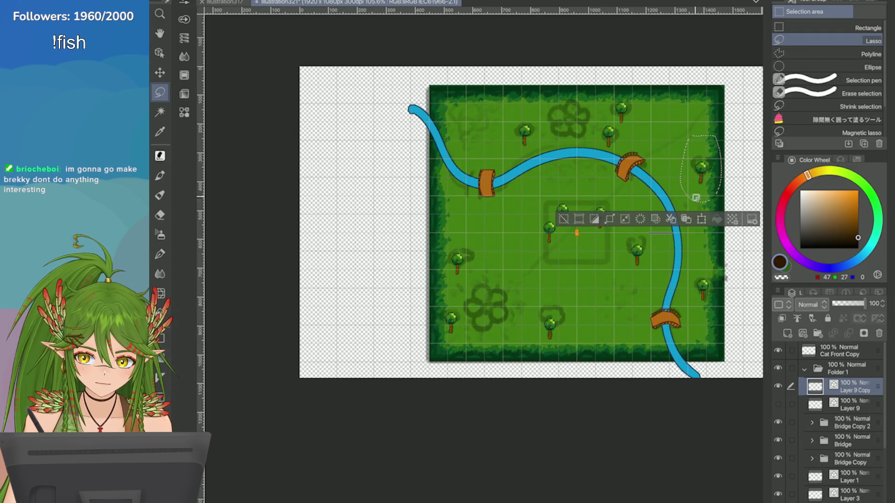
left_click(701, 219)
mouse_move(697, 187)
left_mouse_down()
mouse_move(694, 118)
mouse_move(704, 105)
left_mouse_up()
scroll(725, 278, "up", 5)
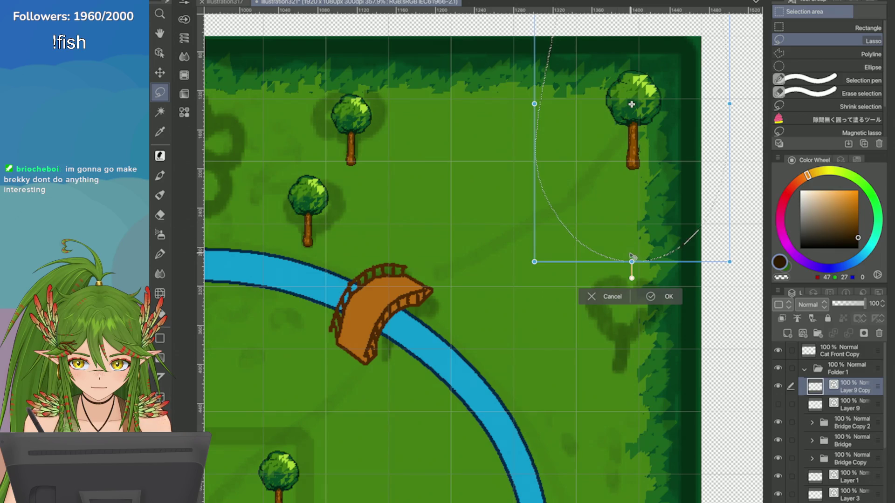
mouse_move(632, 260)
left_mouse_down()
mouse_move(630, 300)
mouse_move(632, 278)
left_mouse_up()
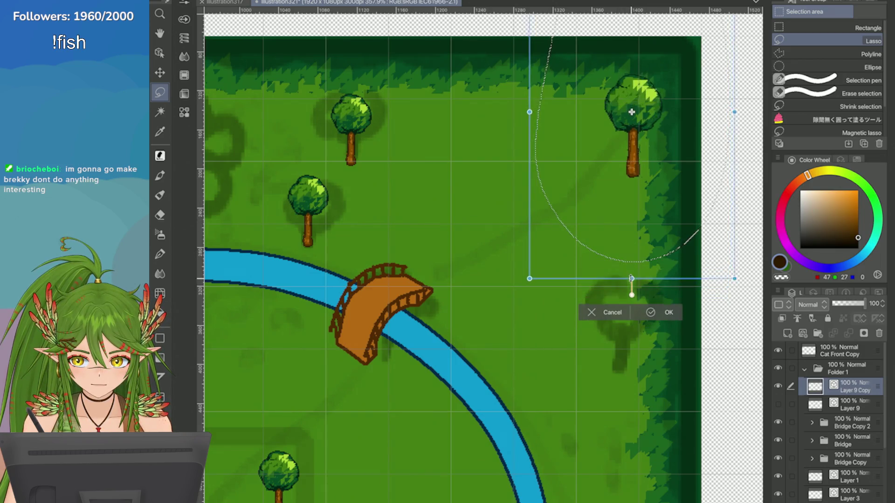
scroll(632, 278, "down", 3)
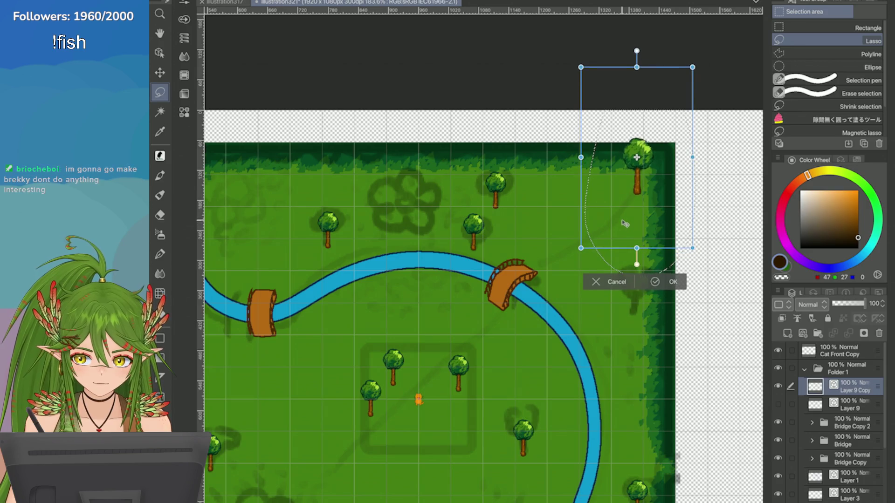
key("Return")
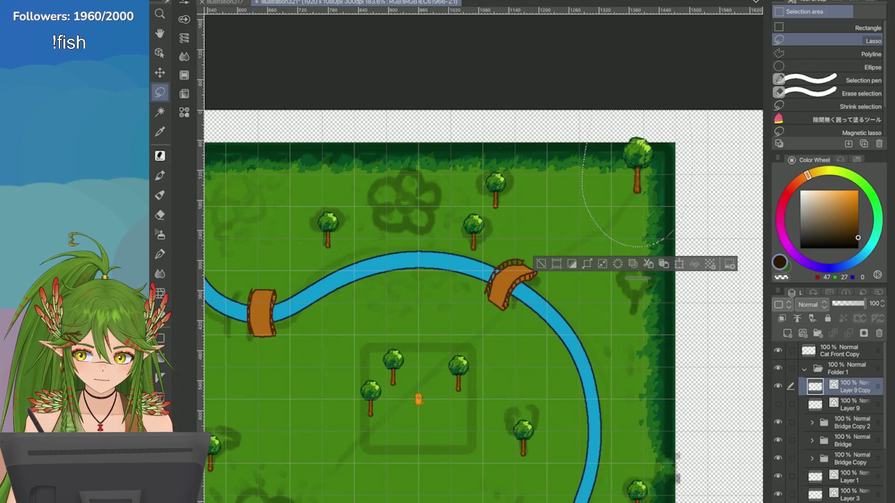
Step: Shift that tree into the map's top-right corner and clear the selection
left_click(678, 263)
mouse_move(625, 212)
left_mouse_down()
mouse_move(630, 177)
mouse_move(631, 217)
mouse_move(658, 225)
mouse_move(612, 190)
mouse_move(645, 217)
mouse_move(665, 213)
mouse_move(664, 180)
mouse_move(567, 160)
mouse_move(671, 228)
mouse_move(664, 201)
left_mouse_up()
left_click(698, 270)
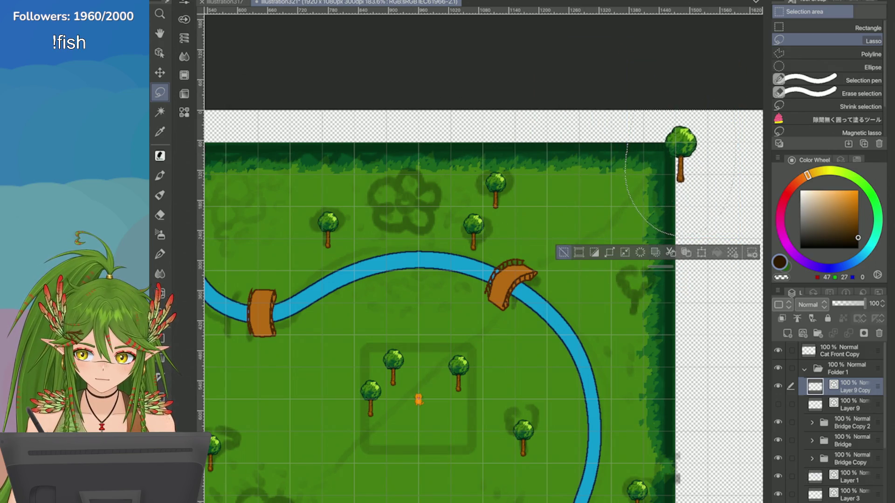
scroll(681, 208, "down", 5)
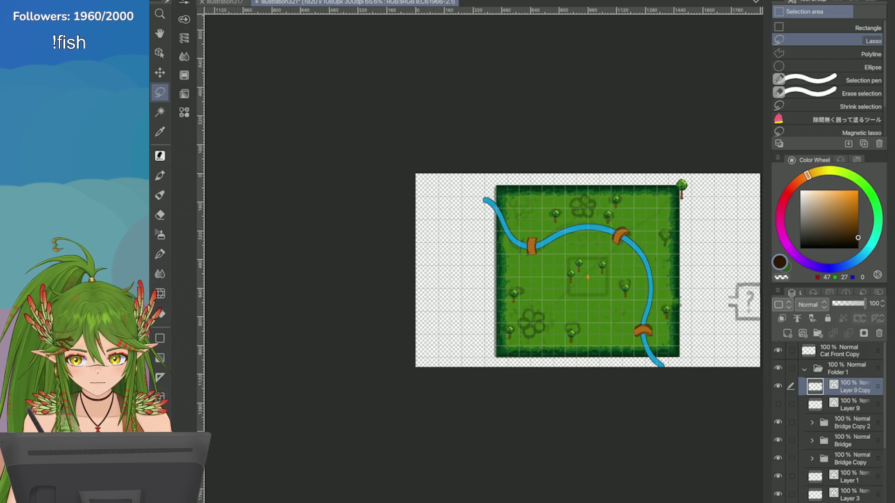
mouse_move(474, 113)
left_mouse_down()
mouse_move(652, 457)
mouse_move(530, 120)
left_mouse_up()
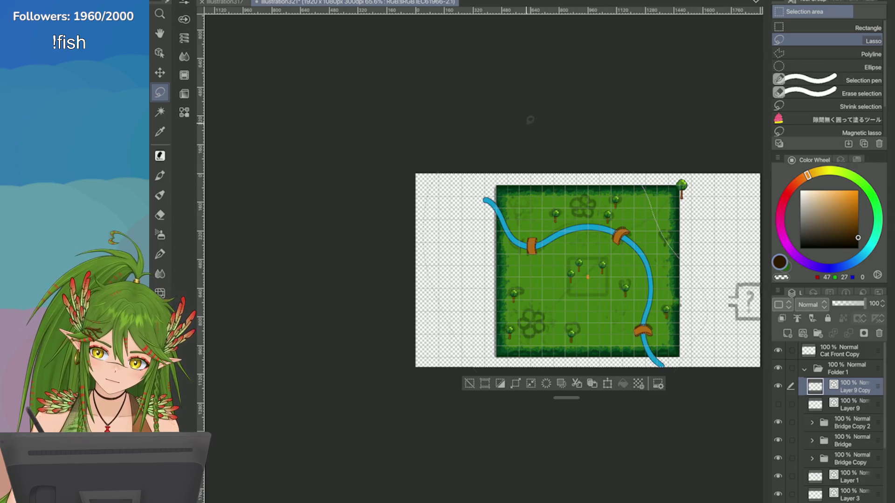
left_click(778, 404)
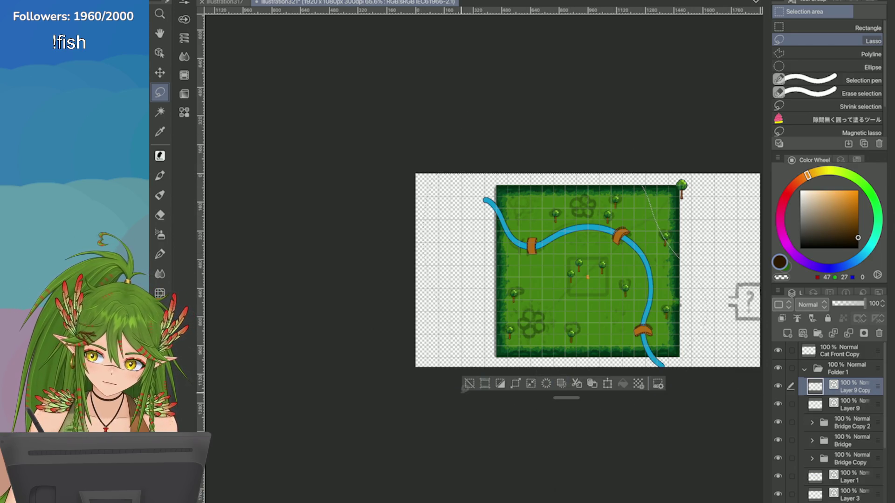
left_click(469, 384)
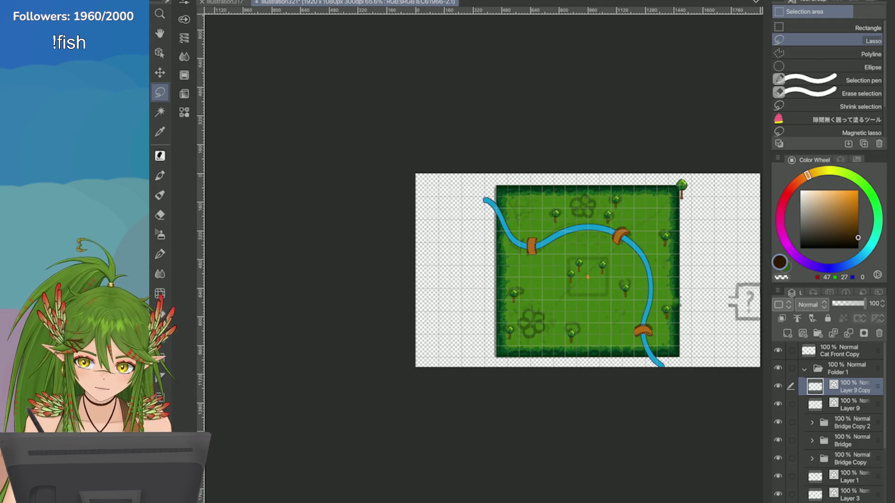
scroll(703, 189, "up", 10)
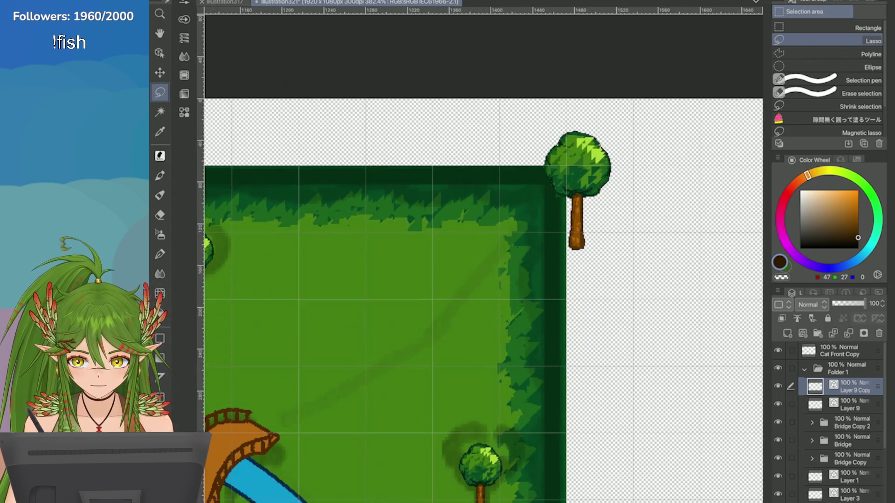
Step: Copy the top-right tree twice onto new layers, stacking each copy below to form a three-tree column
left_click_drag(601, 282, 566, 284)
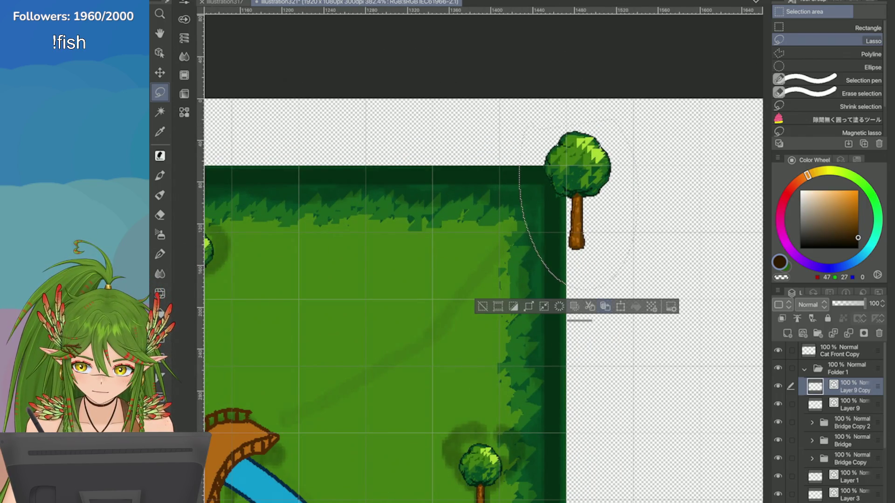
left_click(605, 306)
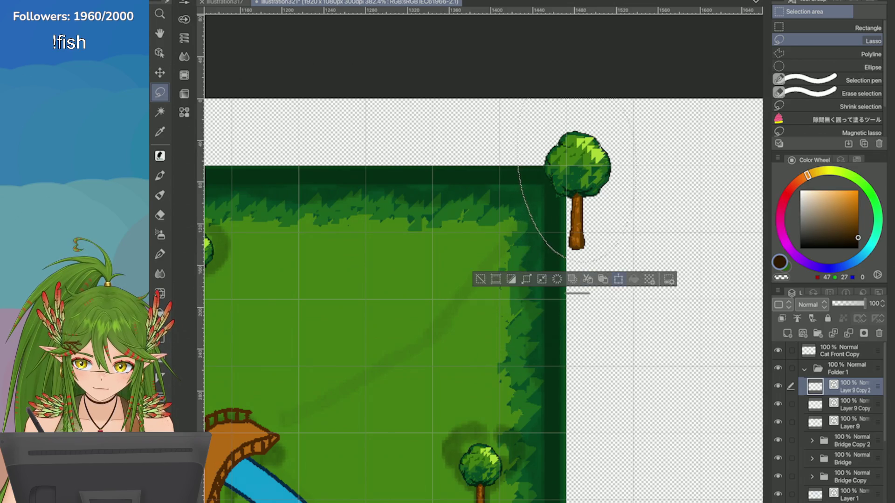
key("ctrl+t")
mouse_move(566, 239)
left_mouse_down()
mouse_move(566, 293)
mouse_move(566, 283)
left_mouse_up()
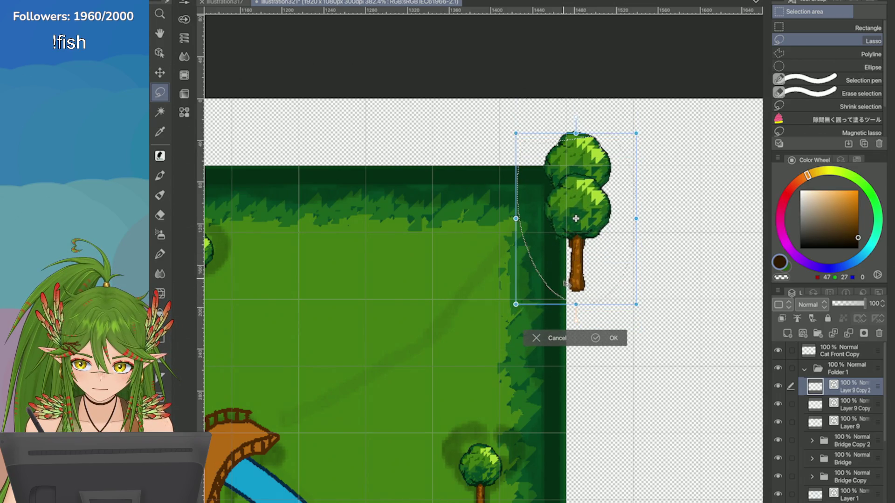
left_click(595, 338)
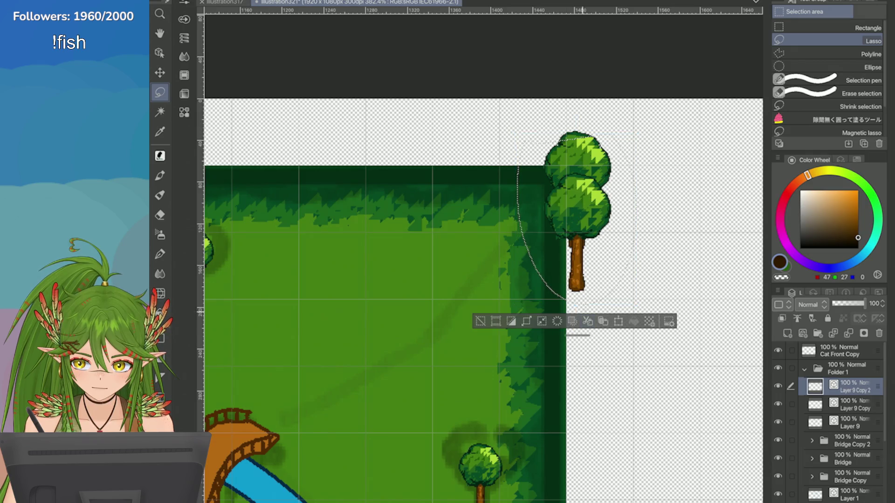
left_click(604, 321)
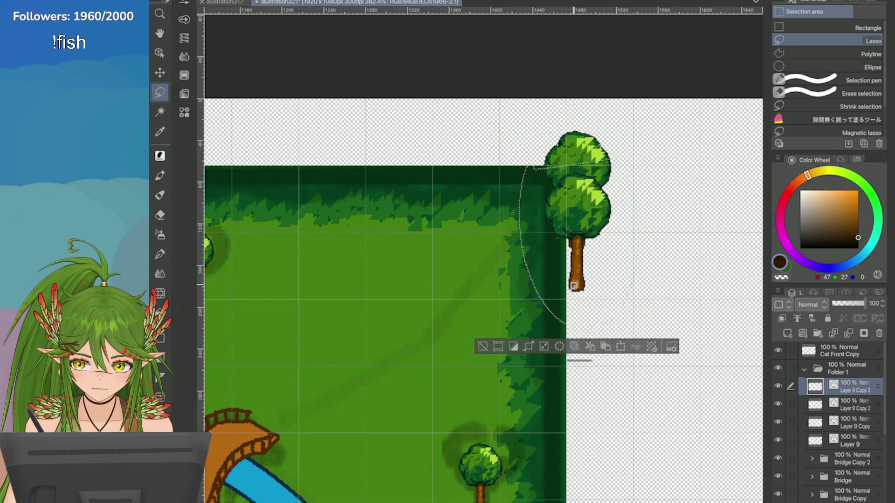
left_click(624, 337)
mouse_move(575, 272)
left_mouse_down()
mouse_move(574, 338)
mouse_move(575, 321)
left_mouse_up()
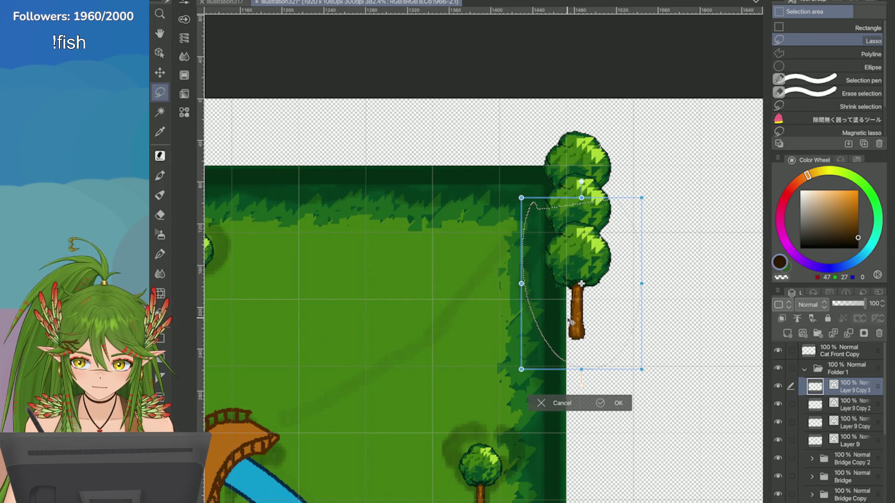
left_click(616, 403)
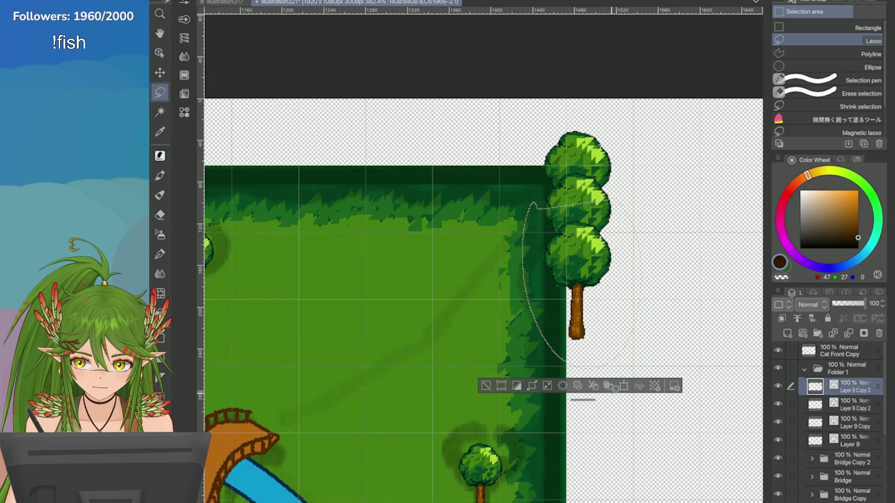
key("ctrl+d")
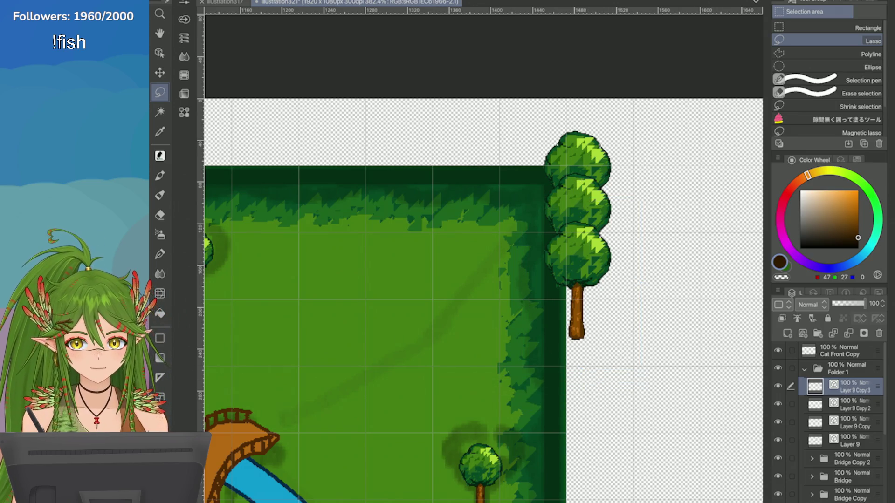
Step: Duplicate Layer 9 Copy, hide Layer 9 Copy 4, and select Layer 9 Copy 3 and Copy 2 together
scroll(695, 192, "down", 3)
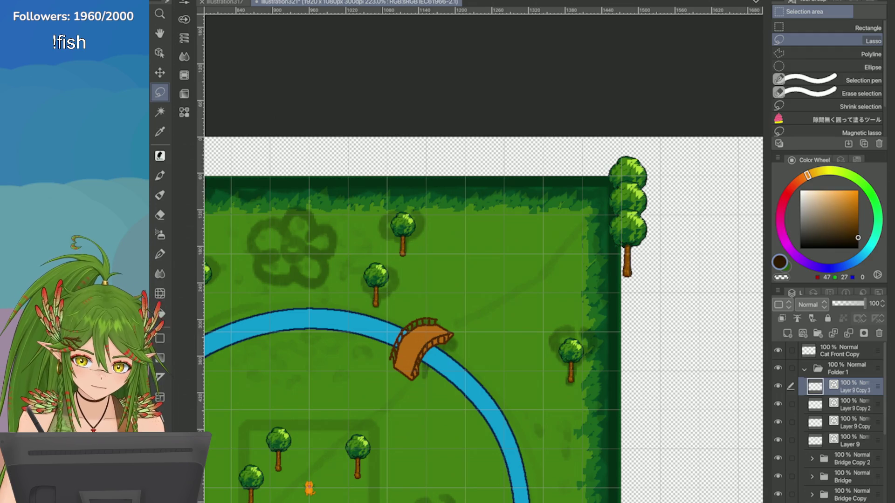
left_click(853, 422)
right_click(853, 422)
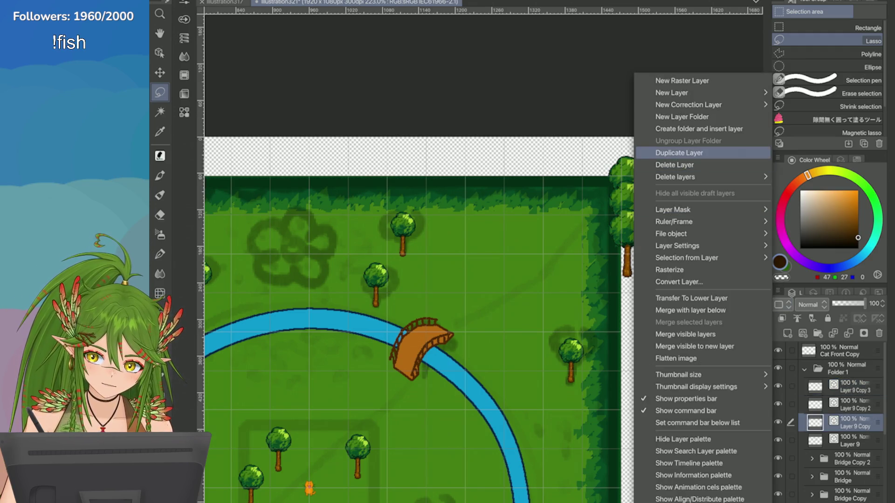
left_click(662, 153)
left_click(778, 422)
left_click(853, 386)
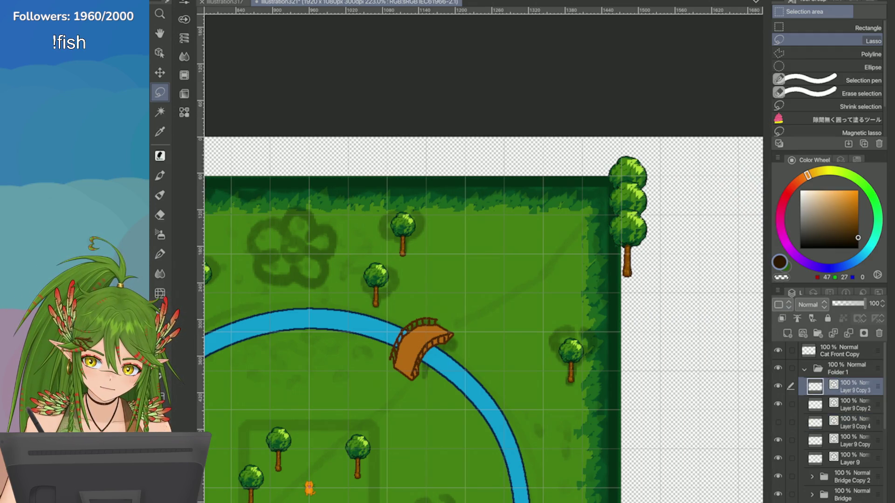
left_click(791, 404)
key("ctrl+t")
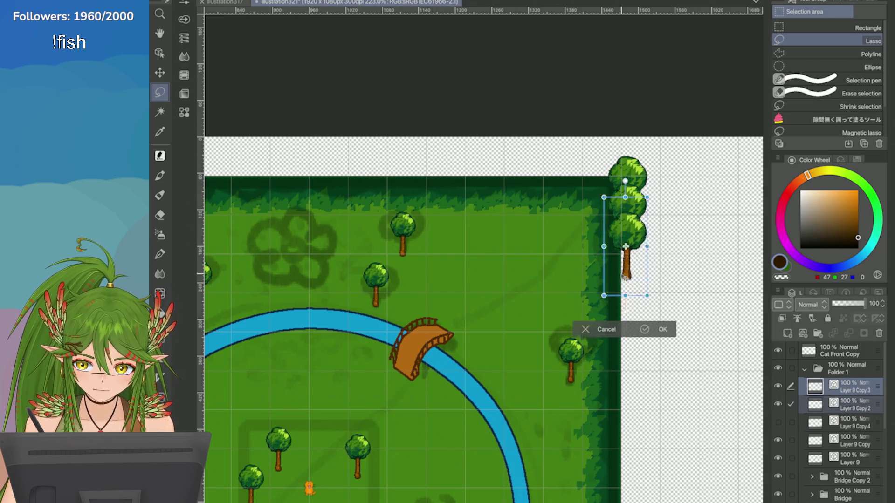
mouse_move(629, 220)
left_mouse_down()
mouse_move(629, 293)
mouse_move(629, 228)
left_mouse_up()
key("Return")
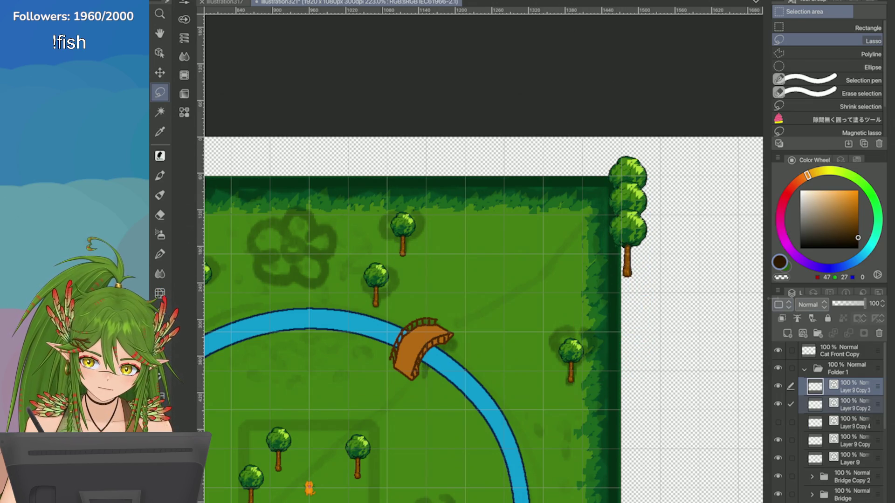
Step: Duplicate the two selected tree layers and move the copies down below the existing trees
right_click(773, 298)
left_click(679, 150)
key("ctrl+t")
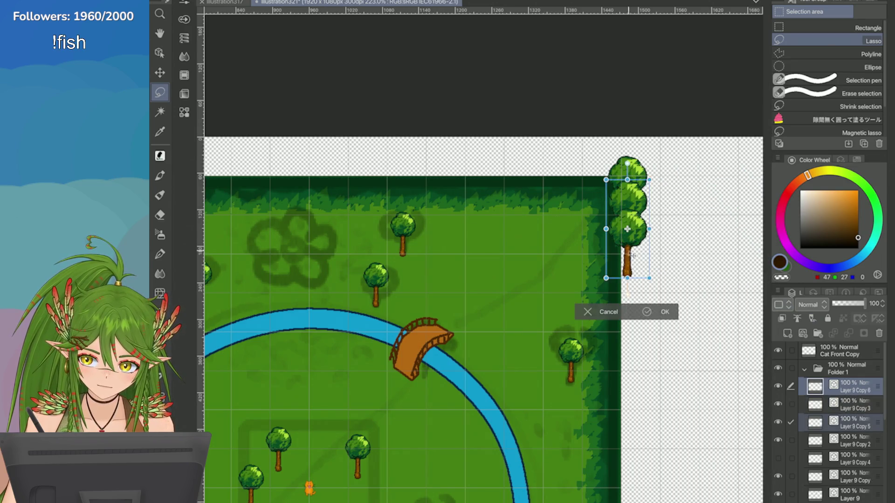
mouse_move(632, 256)
left_mouse_down()
mouse_move(635, 319)
mouse_move(661, 333)
left_mouse_up()
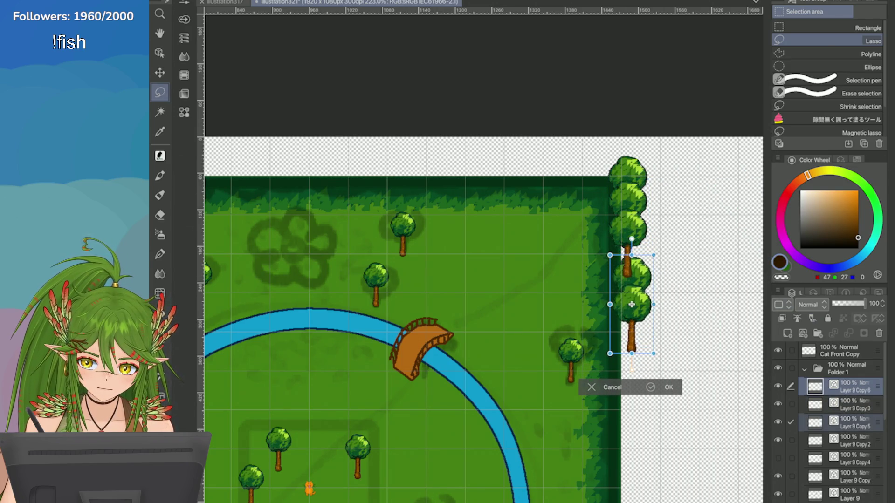
key("ctrl+d")
key("n")
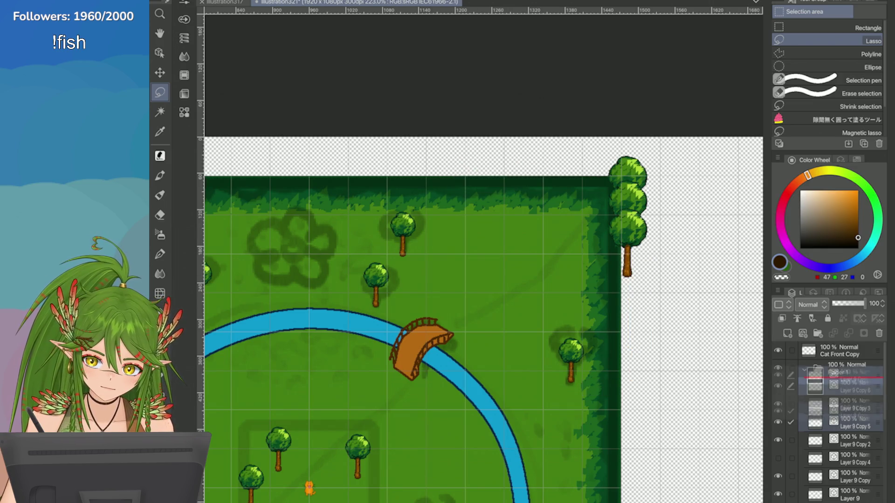
key("ctrl+t")
left_click_drag(630, 205, 628, 282)
left_click(647, 365)
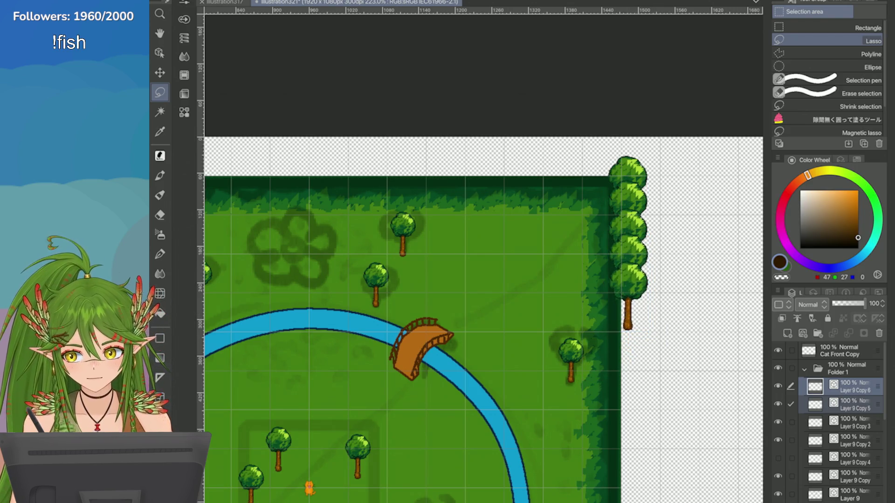
scroll(715, 212, "down", 4)
scroll(720, 294, "up", 3)
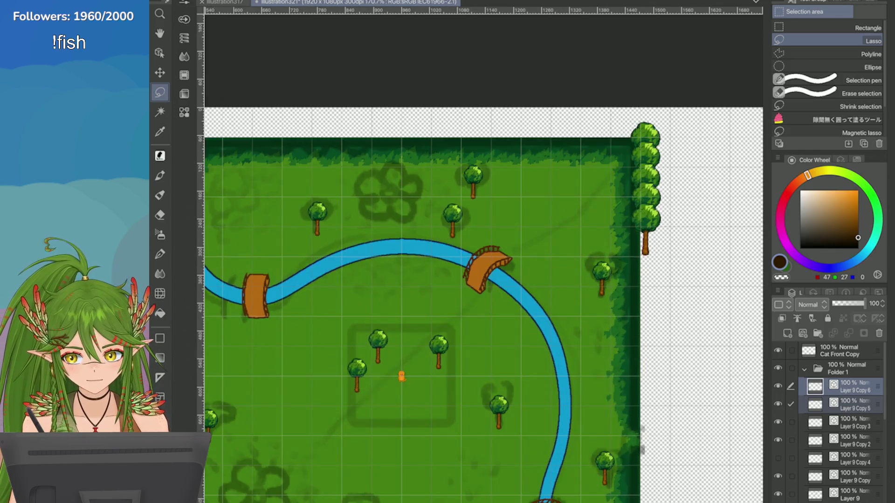
Step: Toggle the copies' visibility to identify each tree, then drag the top tree's layer above Layer 9 Copy 4
left_click(777, 439)
left_click(778, 422)
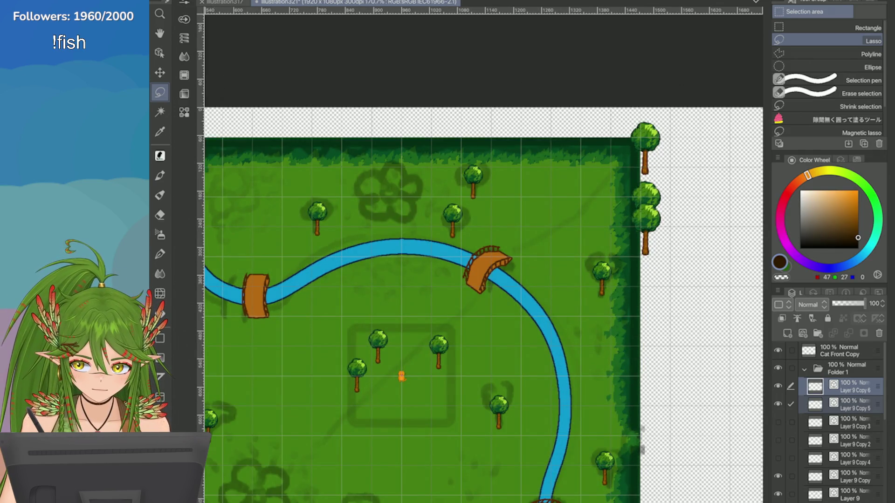
left_click(778, 440)
left_click(778, 439)
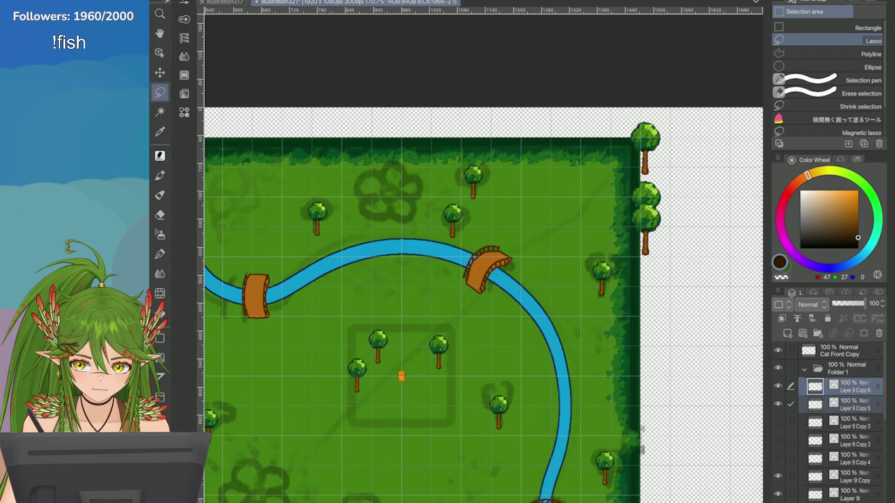
left_click(777, 440)
left_click(778, 422)
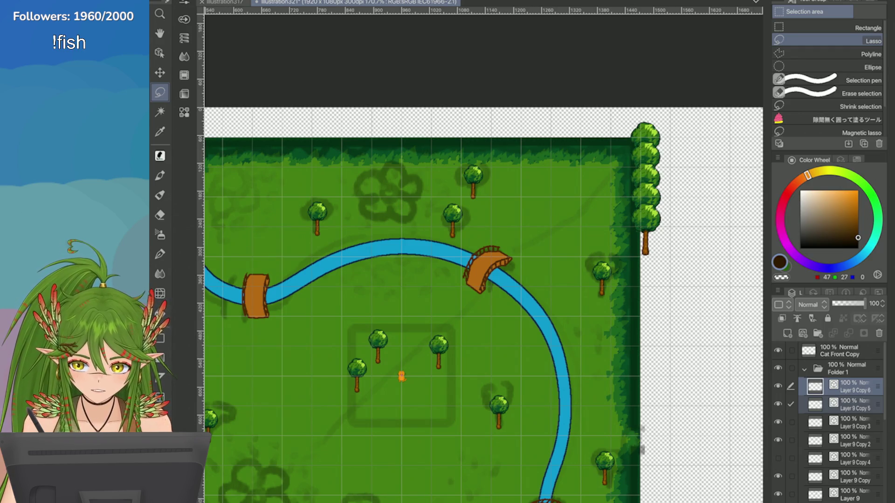
left_click(778, 476)
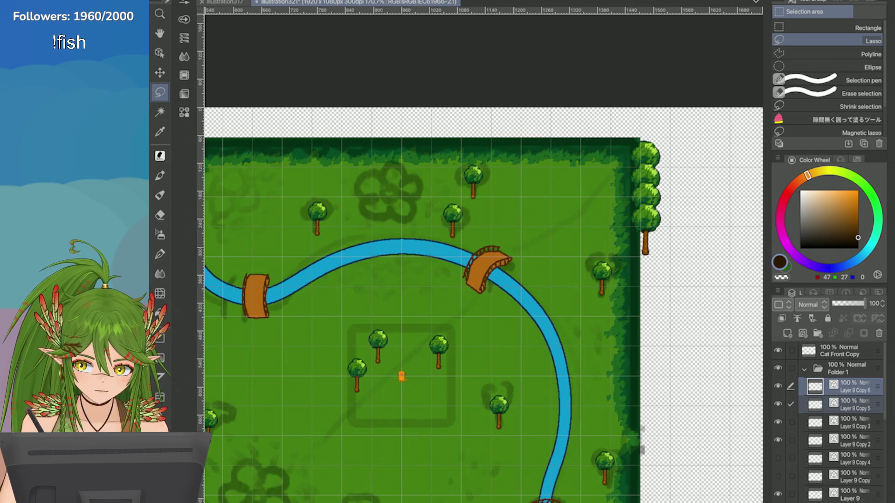
left_click(778, 476)
left_click(848, 478)
left_click_drag(848, 477, 849, 453)
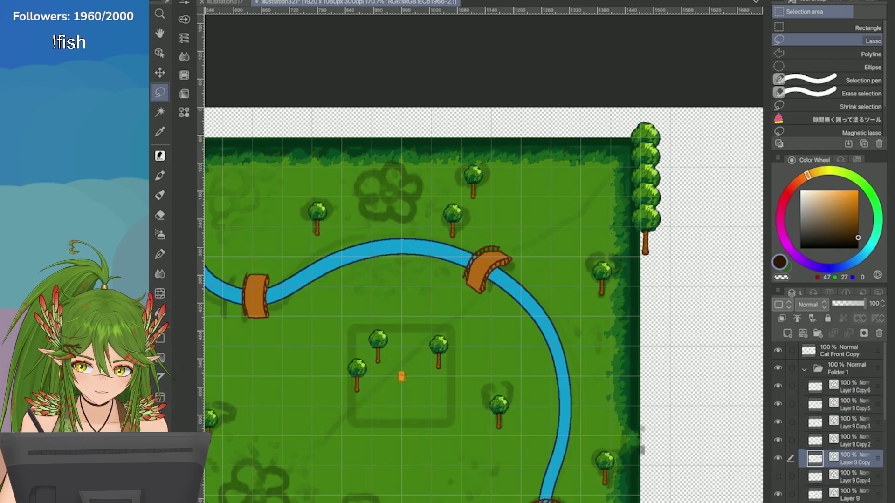
Step: Merge the tree copies into one column, duplicate it, and align the copy further down the right edge
left_click(848, 387)
left_click(811, 319)
left_click(812, 319)
left_click(812, 319)
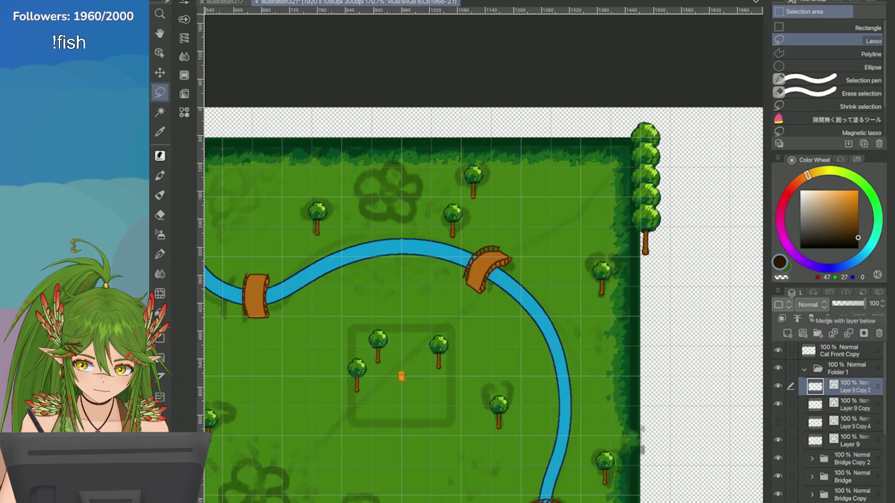
left_click(812, 319)
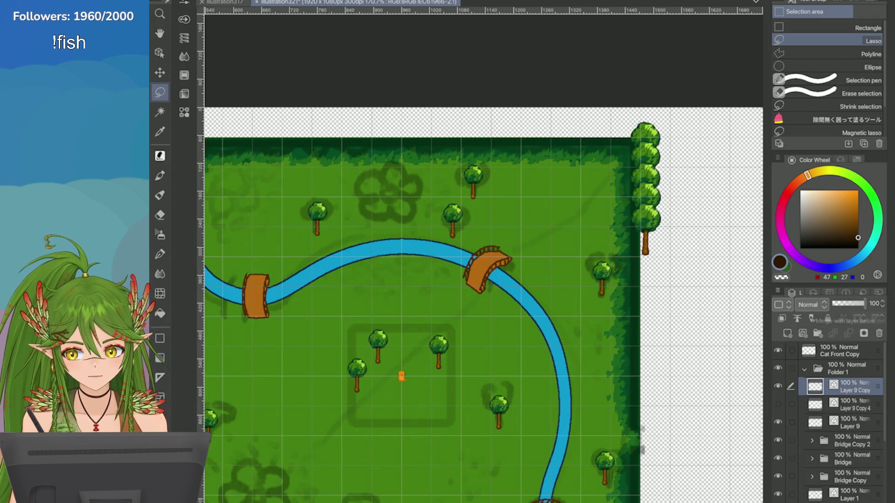
left_click(778, 291)
left_click(675, 153)
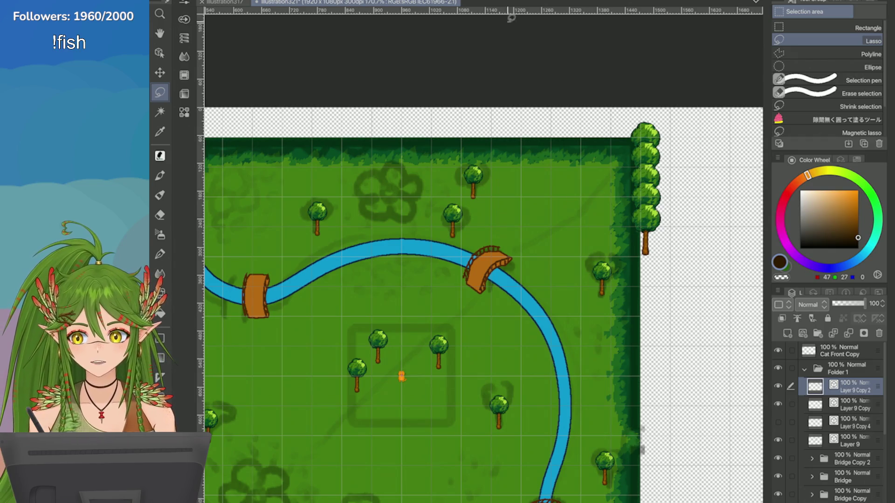
key("ctrl+t")
left_click_drag(651, 207, 651, 310)
scroll(651, 310, "up", 3)
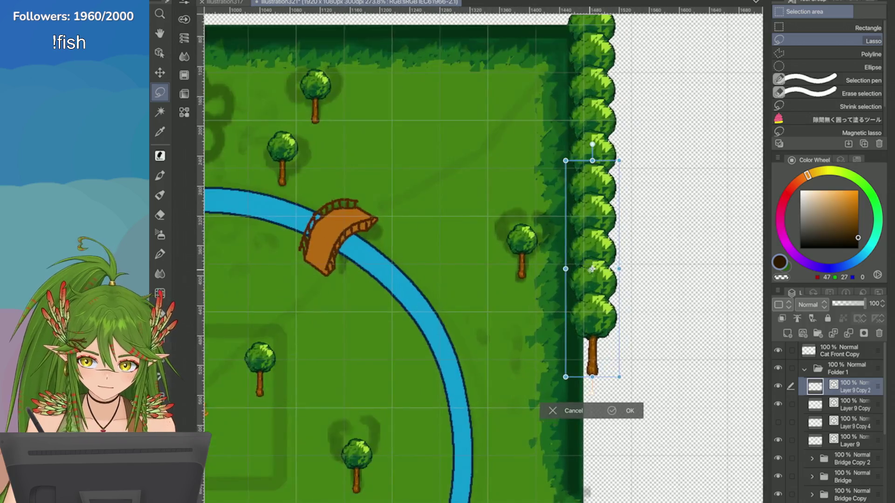
left_click_drag(590, 277, 590, 279)
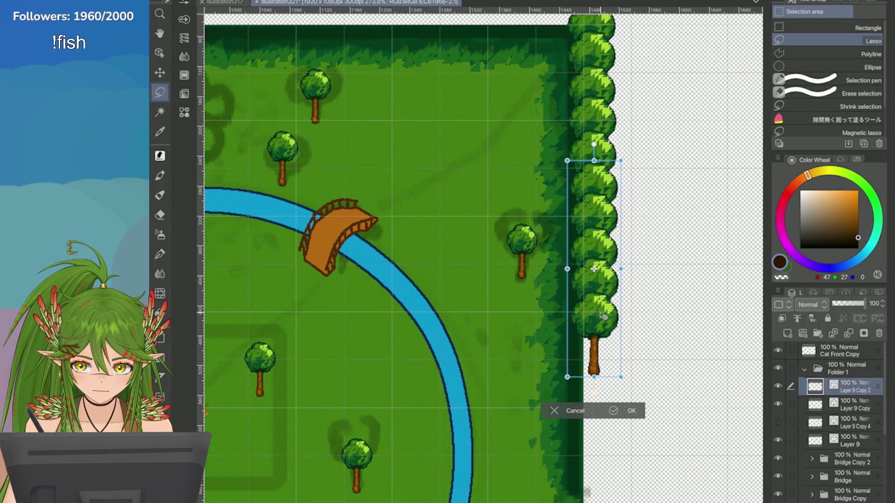
key("Up")
key("Up")
key("Up")
key("Left")
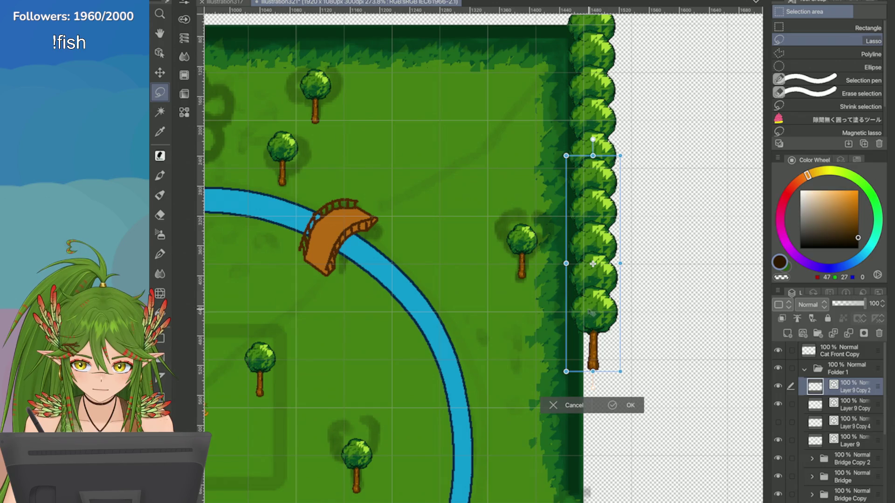
key("Return")
scroll(593, 264, "down", 5)
scroll(593, 264, "up", 3)
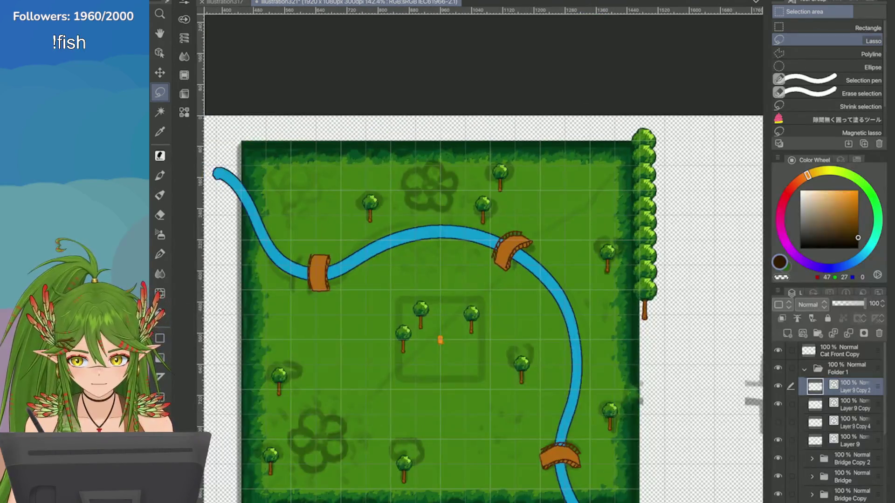
Step: Merge that copy in, duplicate the lengthened column and line the new copy up below it
left_click(811, 318)
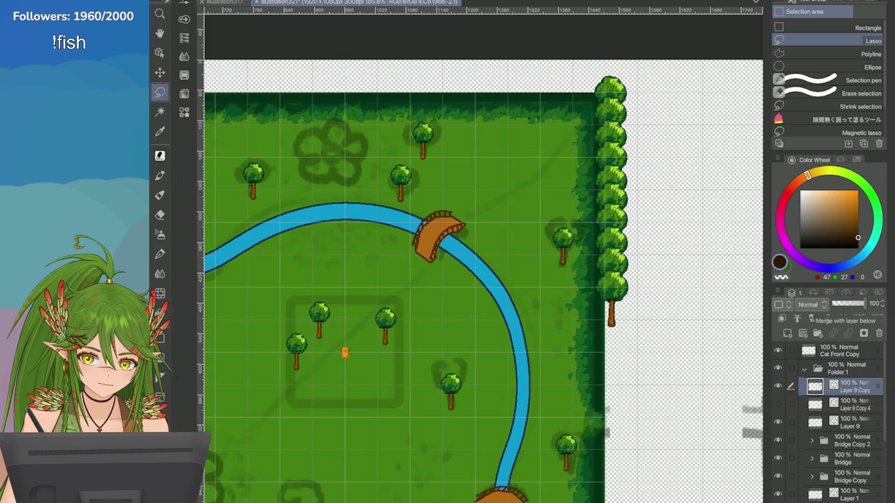
left_click(777, 290)
left_click(662, 150)
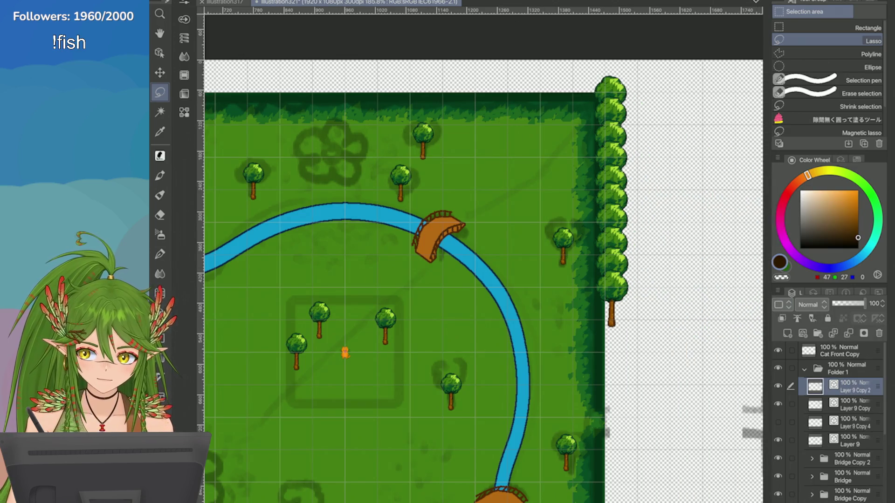
scroll(606, 233, "down", 5)
key("ctrl+t")
scroll(606, 233, "up", 1)
left_click_drag(609, 149, 609, 329)
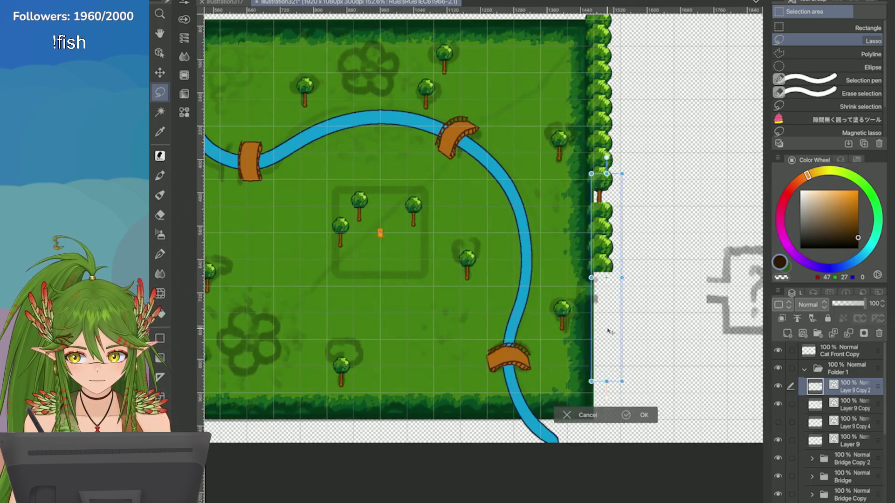
scroll(569, 208, "up", 4)
scroll(569, 209, "up", 2)
left_click_drag(555, 237, 552, 265)
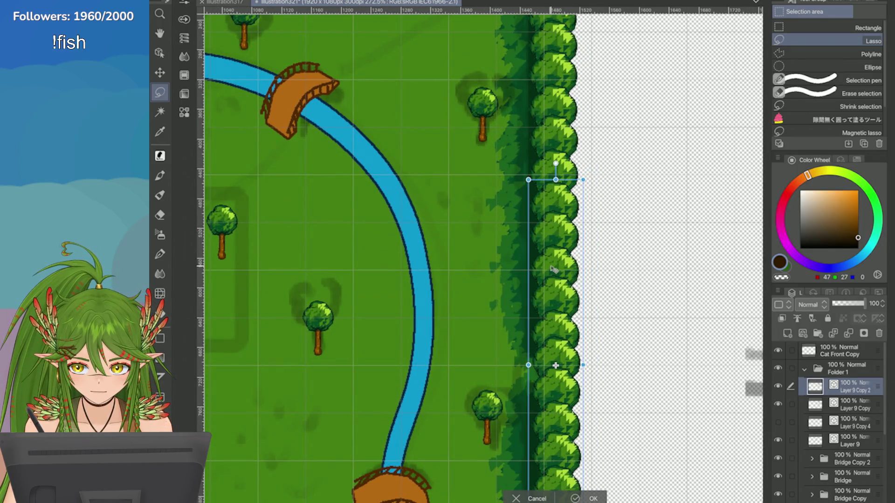
scroll(550, 265, "down", 3)
key("Return")
Step: Merge the columns into a single tree row spanning the right edge
scroll(480, 217, "down", 4)
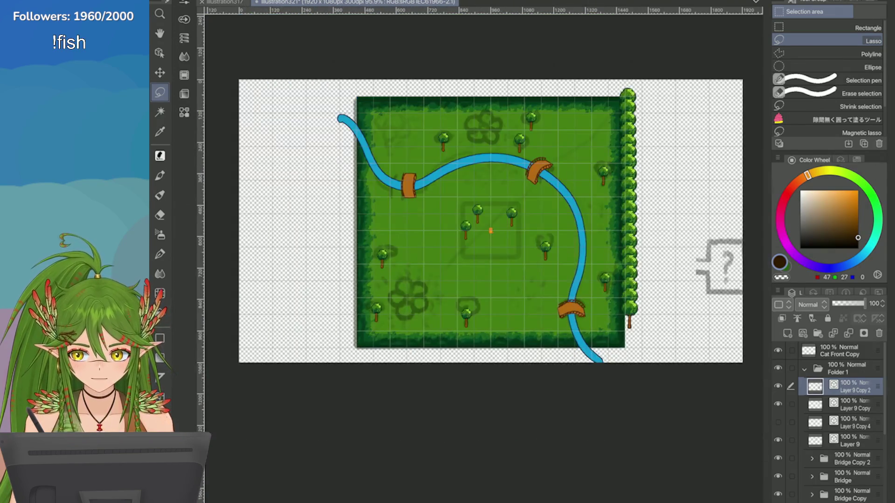
scroll(491, 221, "down", 1)
scroll(625, 258, "up", 3)
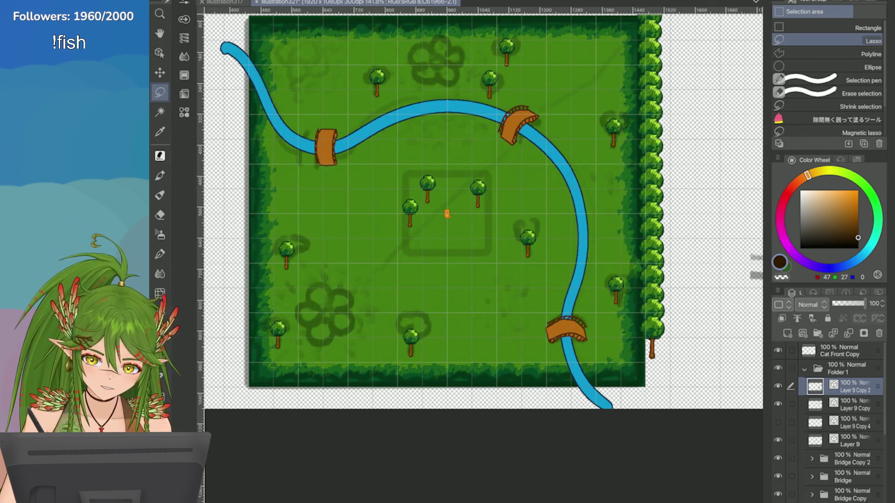
left_click(812, 319)
scroll(617, 256, "down", 2)
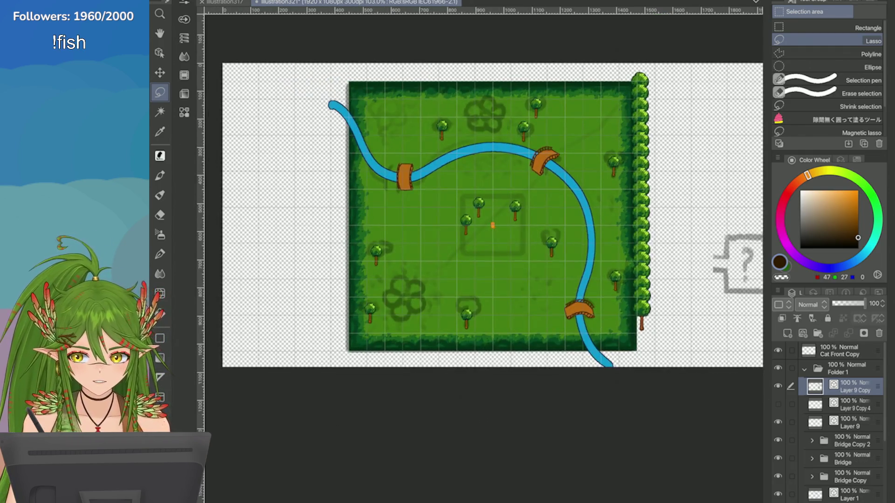
right_click(783, 387)
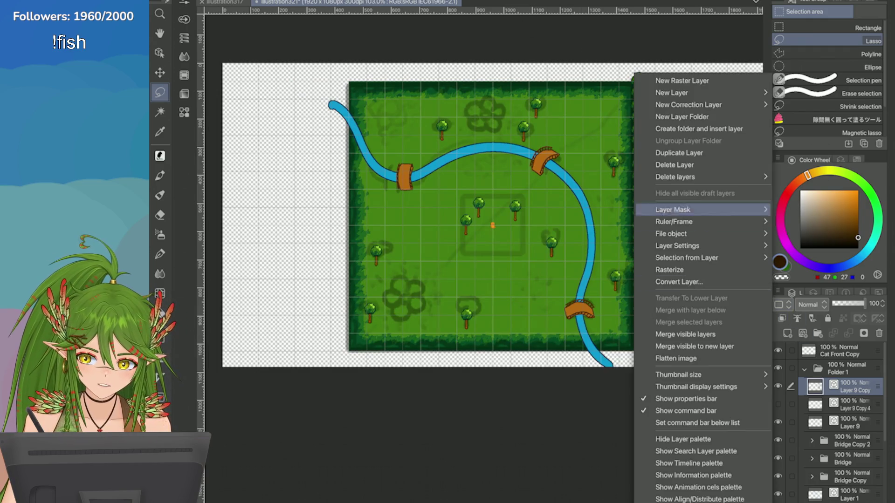
Step: Duplicate the full tree column and place the copy just right of the original
left_click(676, 152)
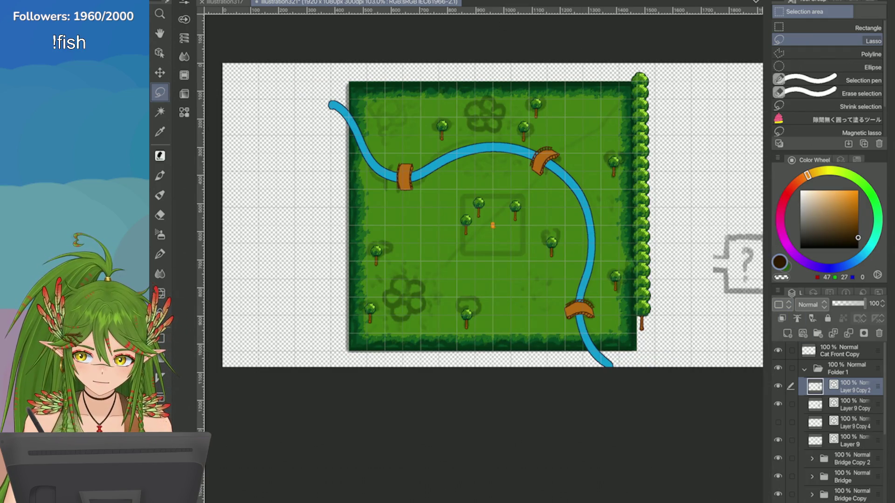
key("ctrl+t")
left_click_drag(640, 206, 661, 206)
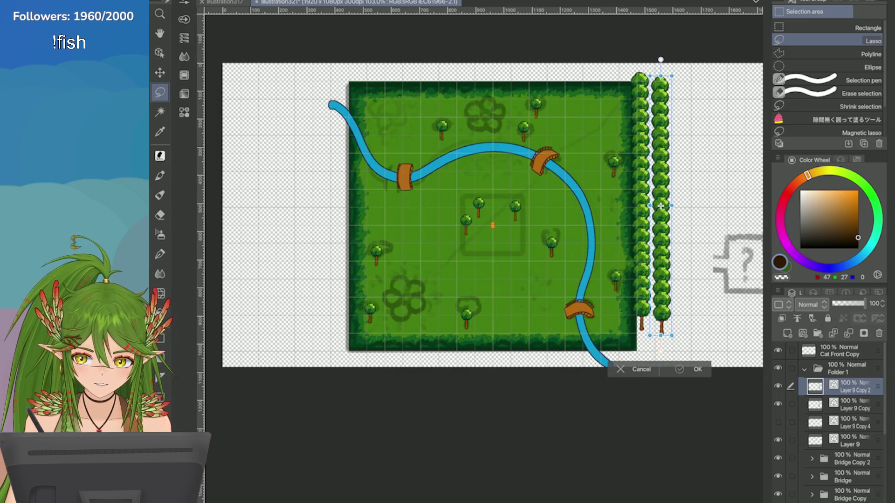
key("Return")
Step: Delete the lower trees of the second column, leaving a short strip
scroll(480, 243, "up", 3)
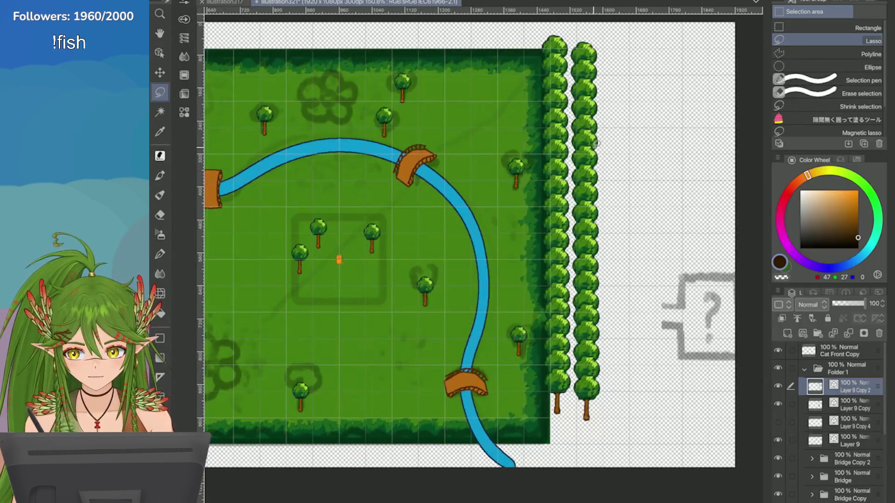
mouse_move(597, 142)
left_mouse_down()
mouse_move(549, 382)
mouse_move(602, 419)
left_mouse_up()
left_click(579, 484)
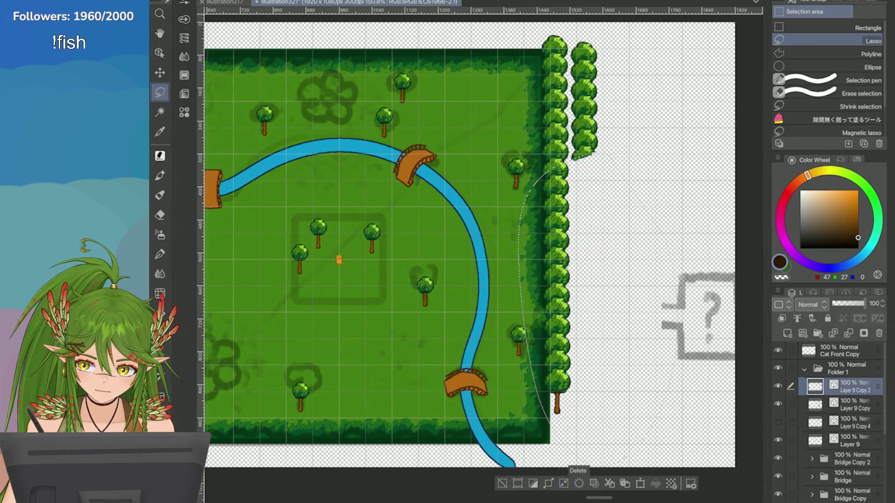
left_click(502, 484)
left_click_drag(540, 152, 544, 172)
left_click(581, 241)
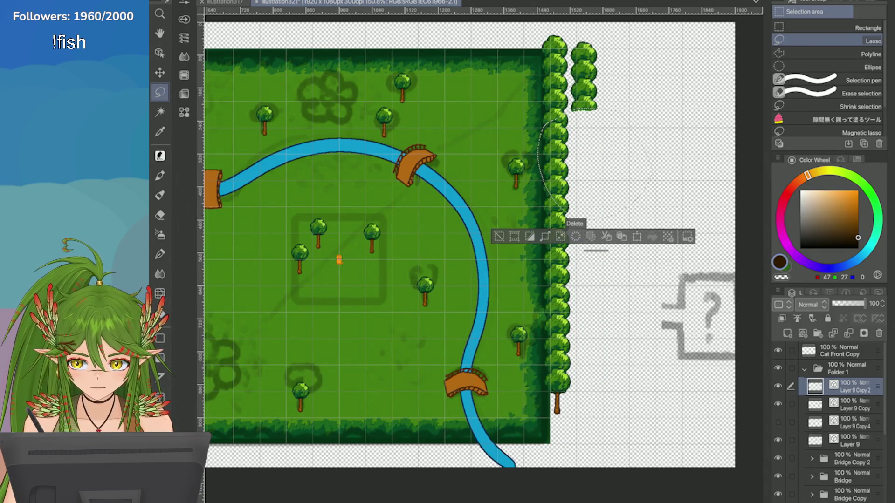
left_click(502, 234)
Step: Select the remaining short tree strip, shift it slightly right, and begin a free transform on it
scroll(466, 233, "up", 3)
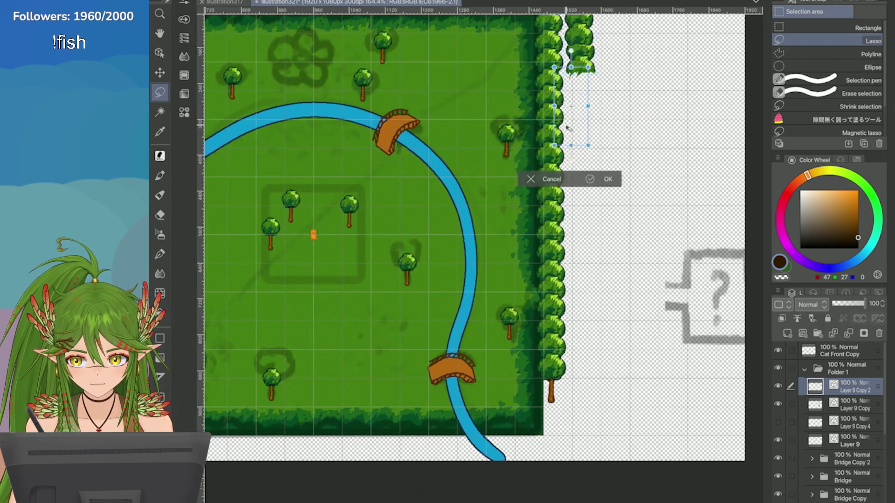
left_click_drag(564, 280, 527, 419)
key("ctrl+t")
scroll(533, 354, "up", 2)
mouse_move(533, 354)
left_mouse_down()
mouse_move(546, 353)
mouse_move(548, 380)
left_mouse_up()
key("Return")
scroll(522, 415, "down", 5)
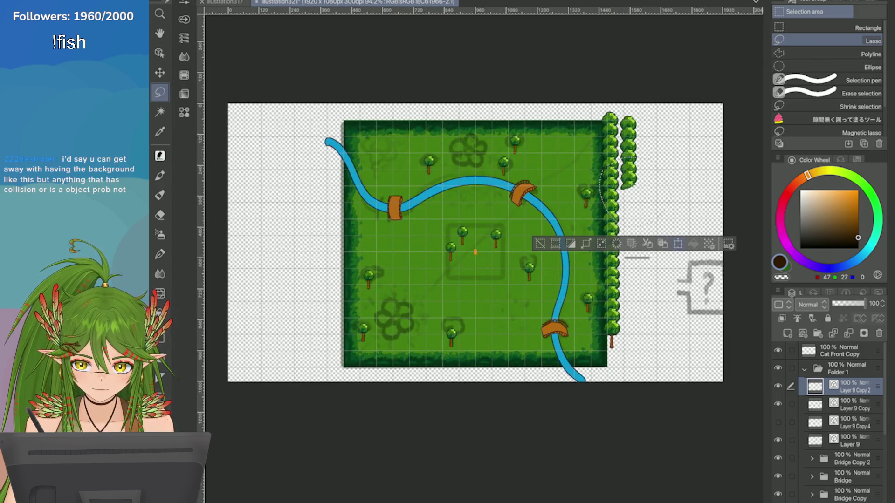
key("ctrl+t")
key("Return")
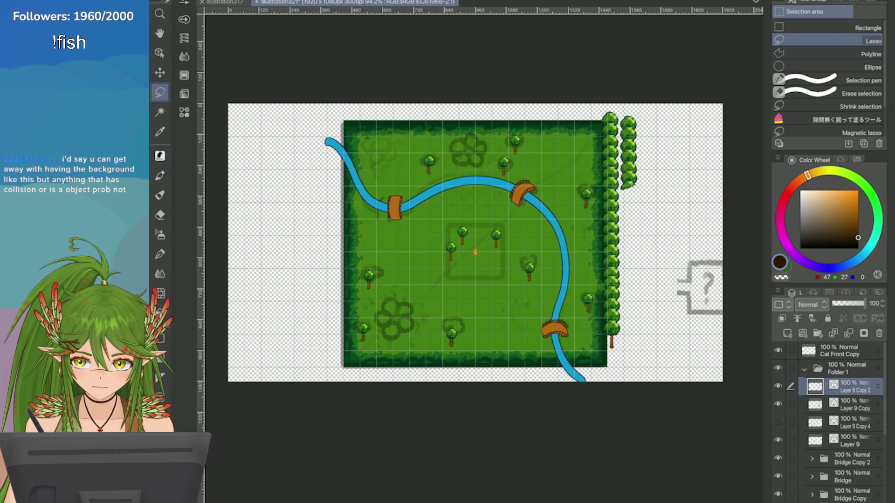
key("ctrl+t")
scroll(399, 343, "up", 3)
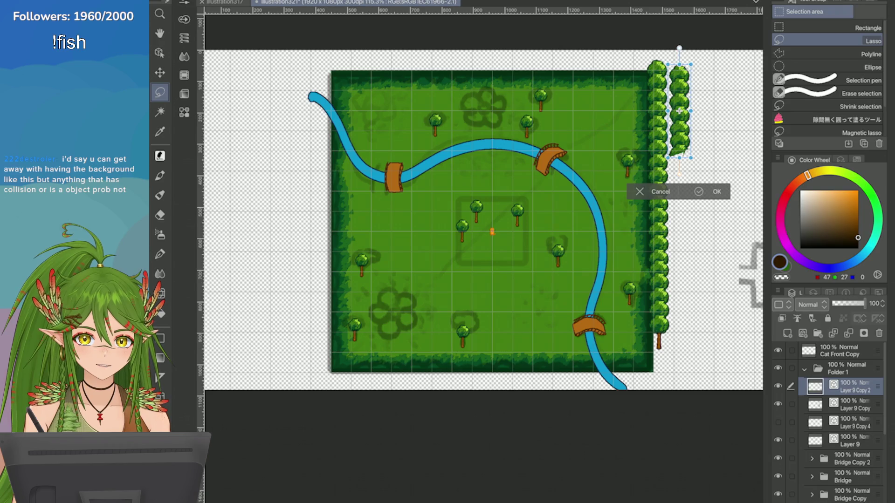
Step: Move the tree strip down the right border to the lower right edge
key("ctrl+plus")
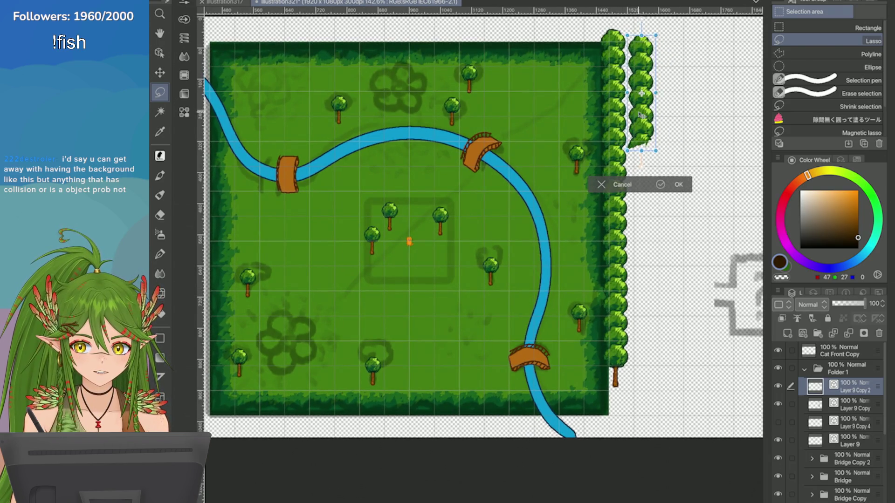
mouse_move(641, 92)
left_mouse_down()
mouse_move(628, 321)
mouse_move(588, 340)
mouse_move(575, 365)
left_mouse_up()
key("ctrl+plus")
mouse_move(567, 282)
left_mouse_down()
mouse_move(577, 419)
mouse_move(583, 380)
left_mouse_up()
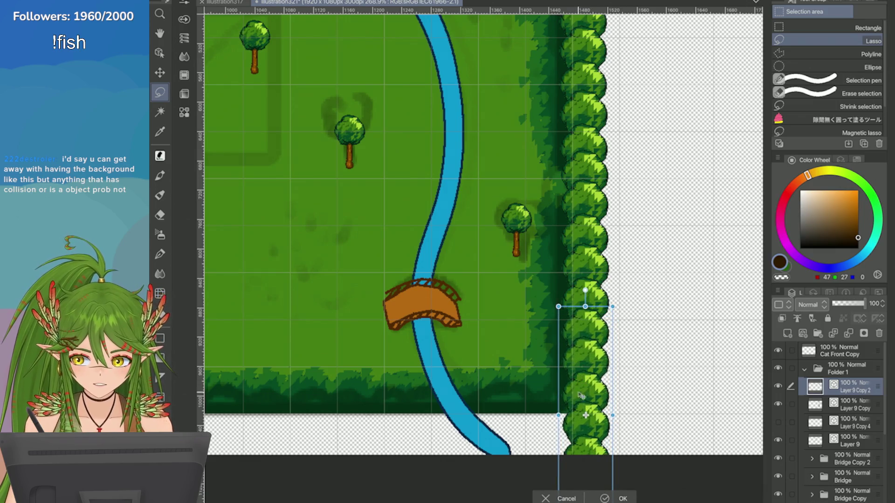
key("Return")
scroll(727, 279, "down", 6)
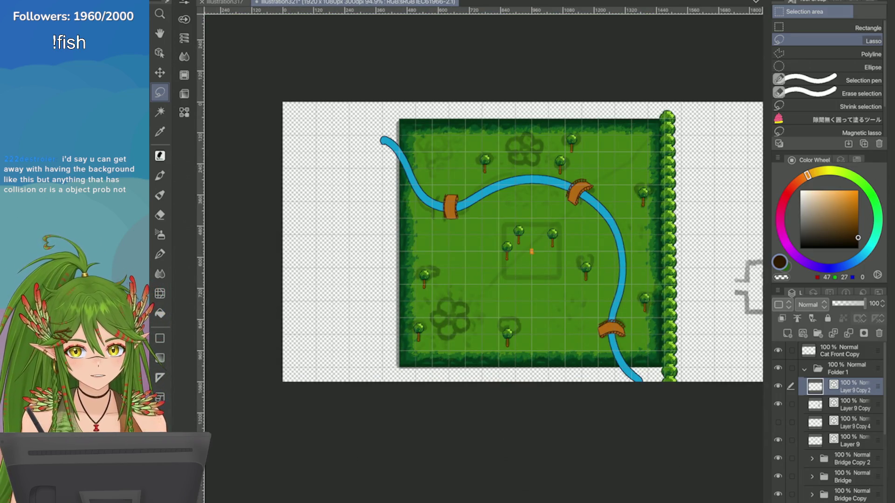
scroll(745, 191, "up", 3)
Step: Merge the moved trees down into the Layer 9 Copy tree column
key("ctrl+t")
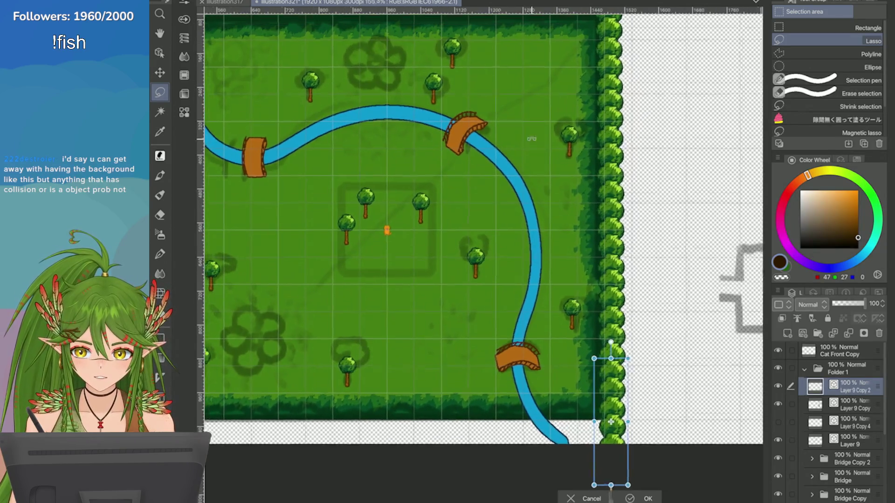
key("Return")
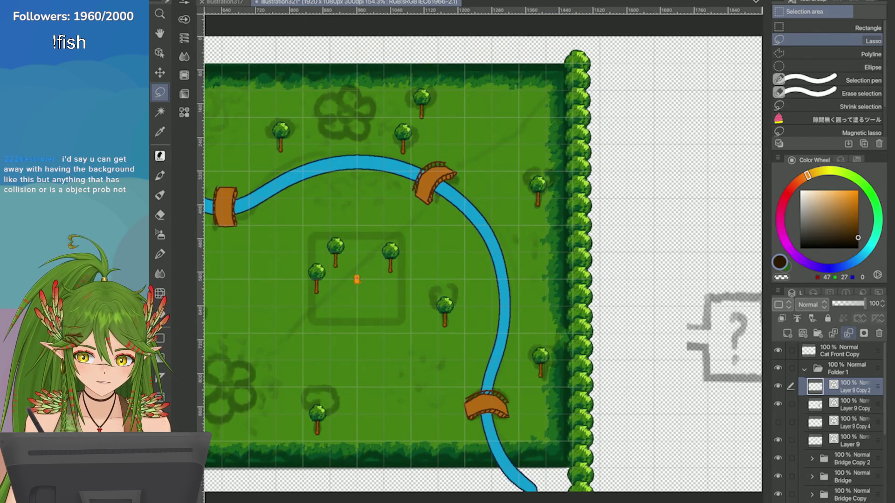
left_click(848, 333)
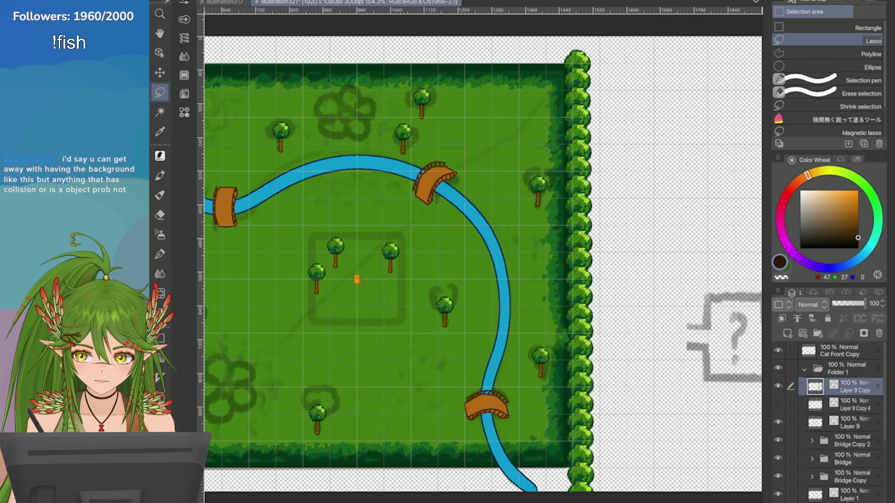
Step: Nudge the merged tree column up two steps with the arrow keys
key("ctrl+t")
key("Up")
key("Up")
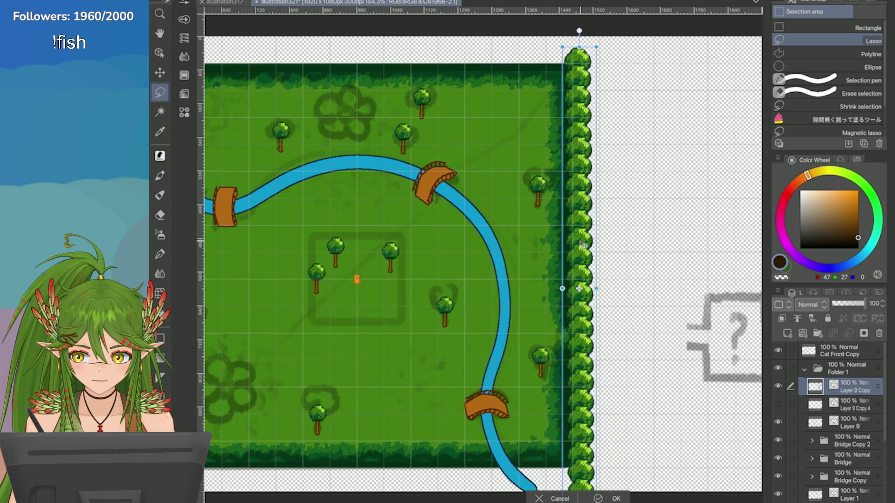
key("Up")
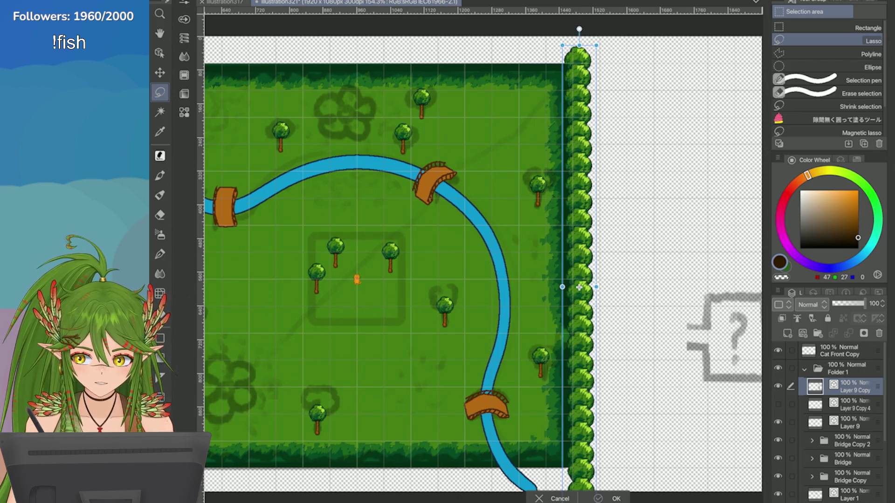
key("Return")
scroll(560, 345, "up", 5)
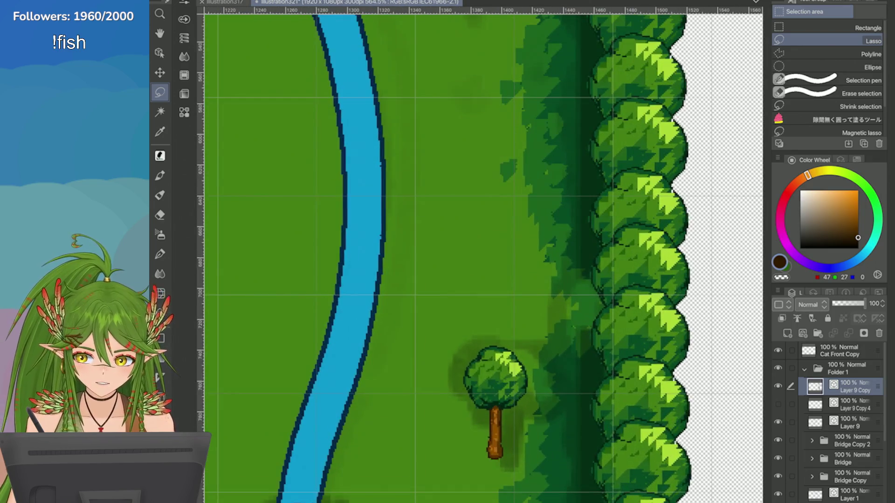
scroll(738, 190, "down", 10)
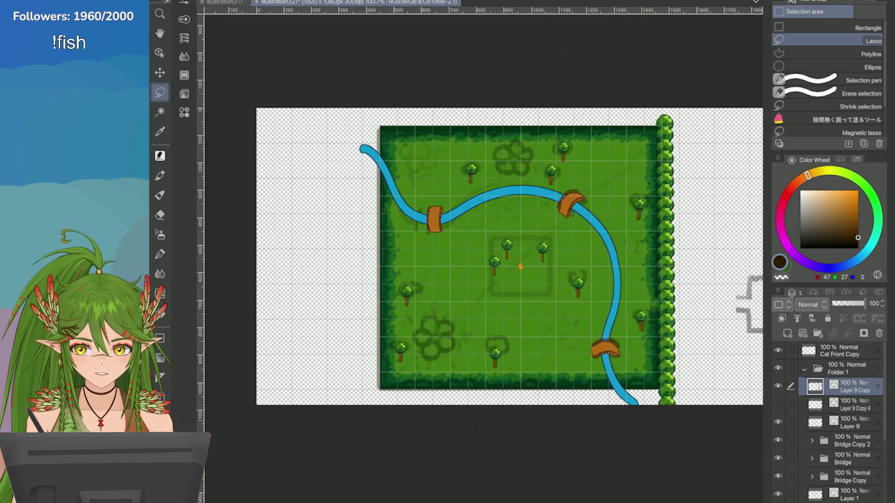
scroll(724, 306, "up", 4)
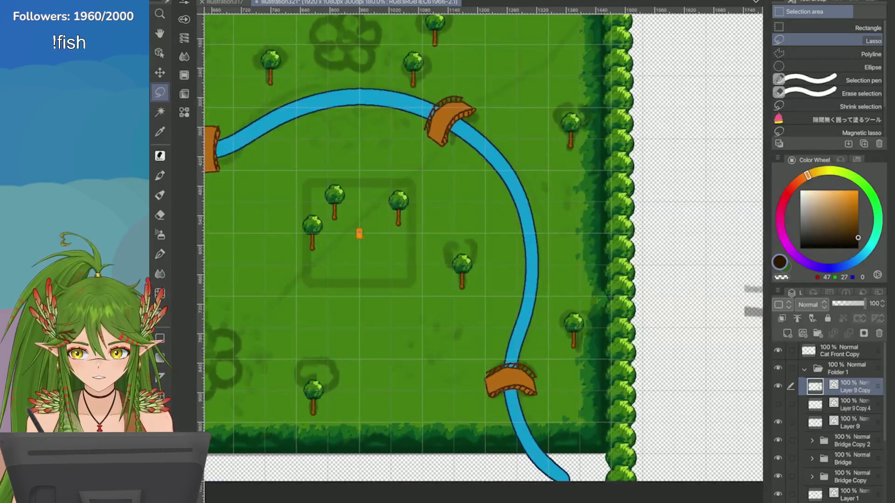
Step: Shift the right tree border slightly up and left against the grass, then apply
key("ctrl+t")
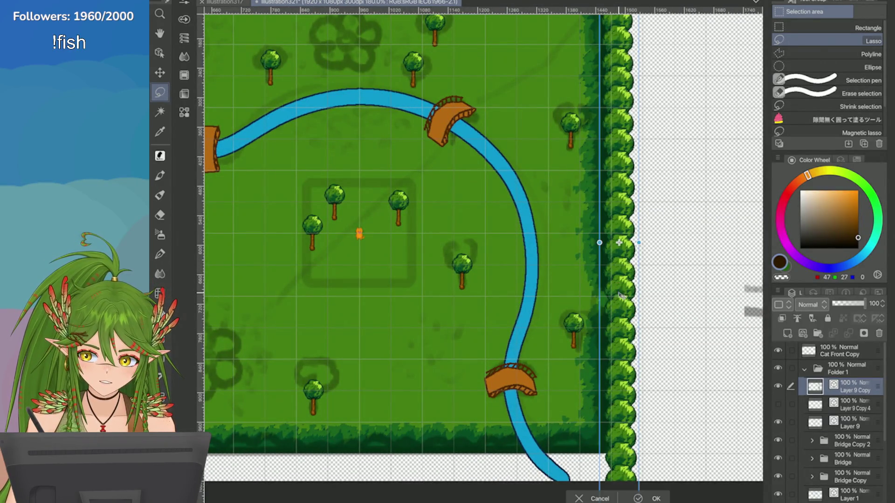
left_click_drag(619, 297, 620, 295)
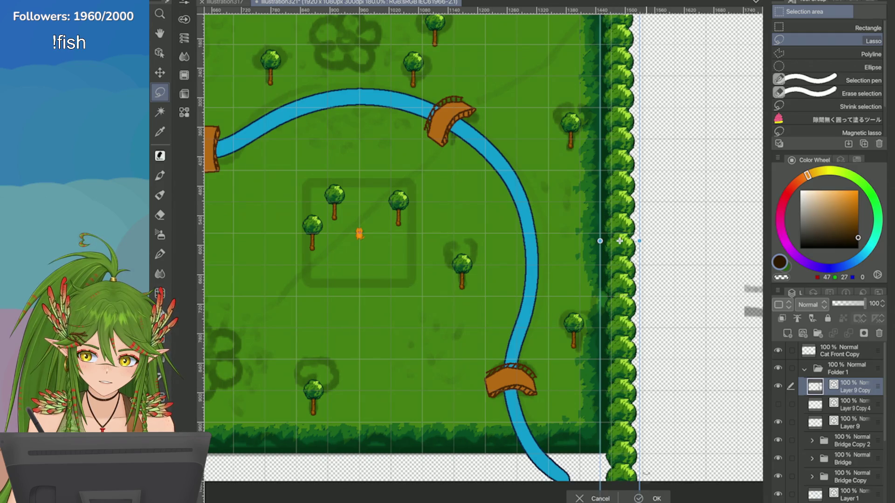
left_click_drag(623, 371, 621, 370)
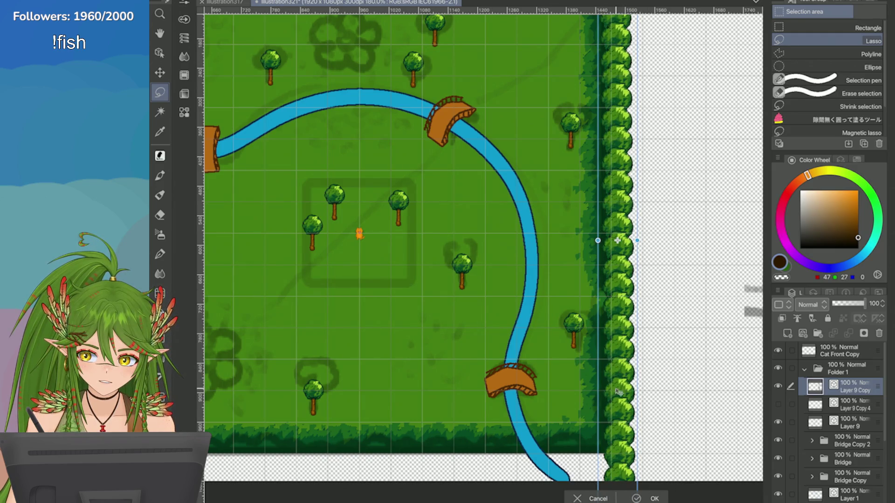
left_click(637, 495)
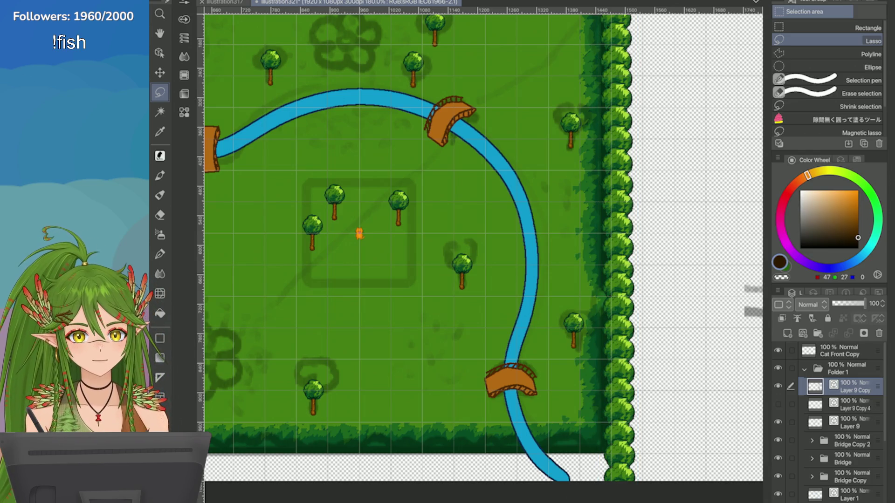
scroll(690, 329, "down", 5)
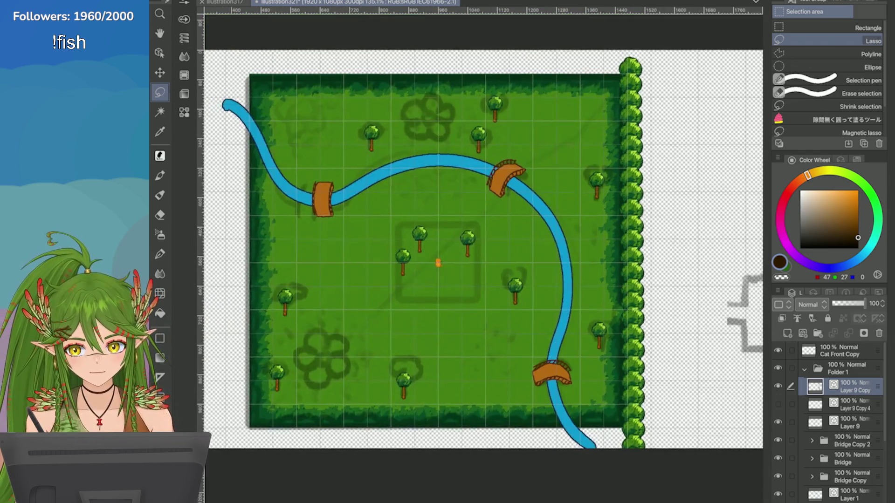
Step: Nudge the right tree column about 2 px left against the grass edge
scroll(759, 382, "up", 4)
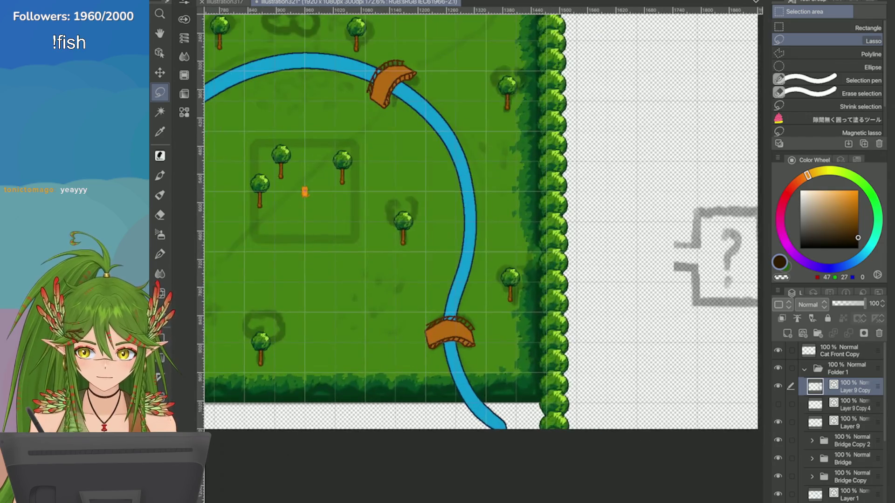
scroll(552, 211, "up", 3)
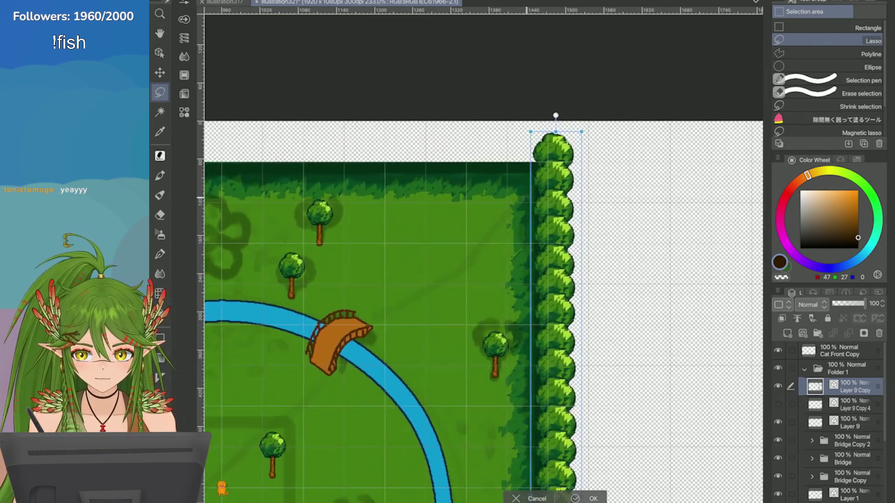
key("ctrl+t")
scroll(553, 212, "down", 5)
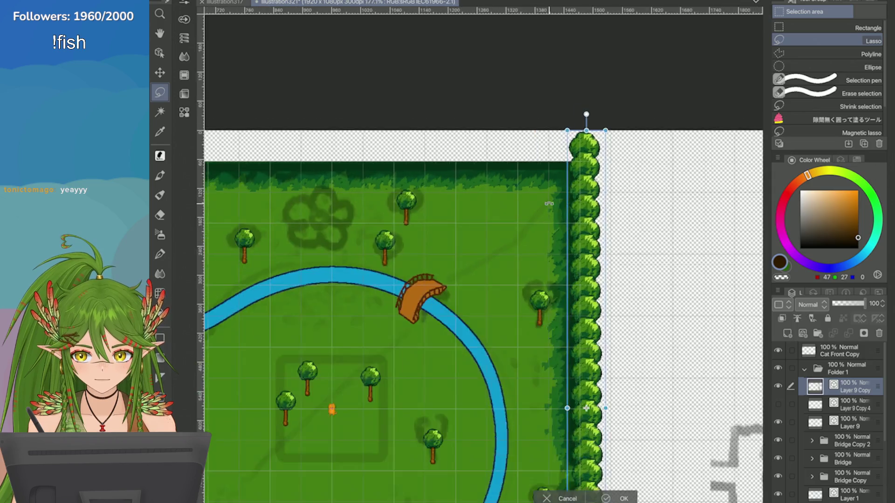
scroll(571, 96, "up", 3)
scroll(548, 214, "up", 2)
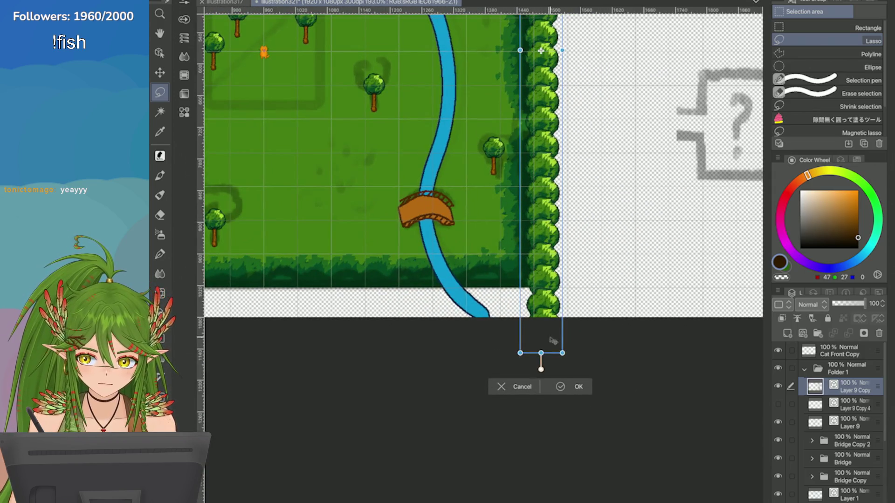
key("Left")
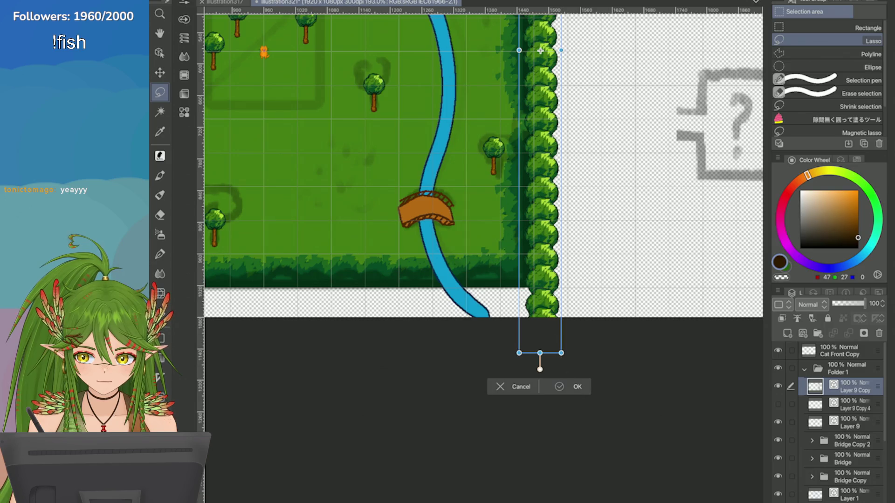
key("Return")
Step: Save the river map with Ctrl+S
scroll(540, 50, "down", 4)
scroll(689, 407, "up", 2)
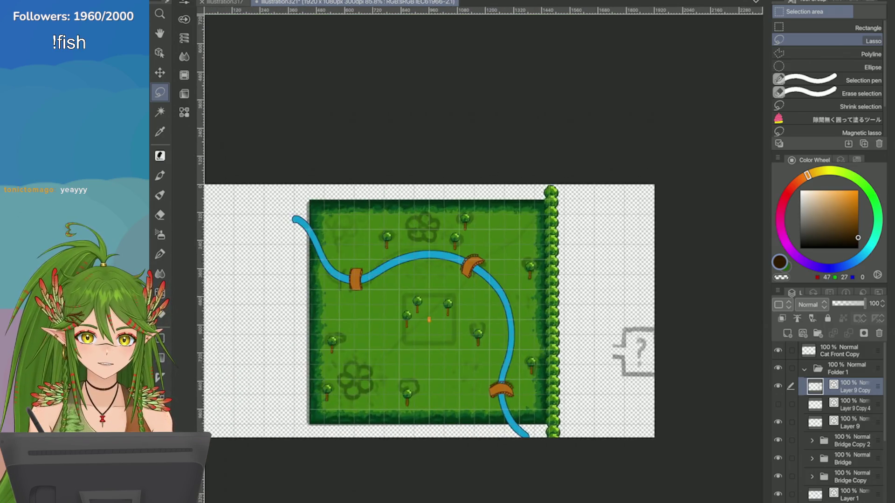
scroll(689, 407, "up", 2)
scroll(688, 406, "down", 2)
scroll(689, 406, "up", 2)
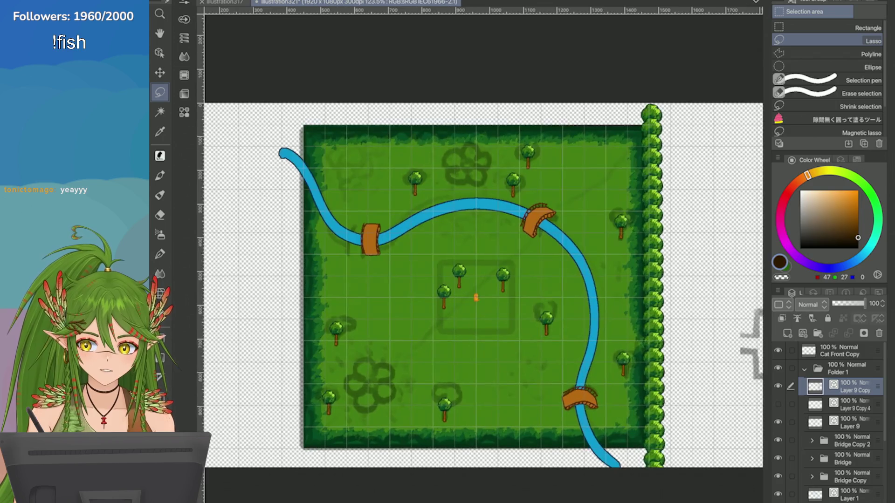
scroll(728, 297, "up", 2)
key("ctrl+s")
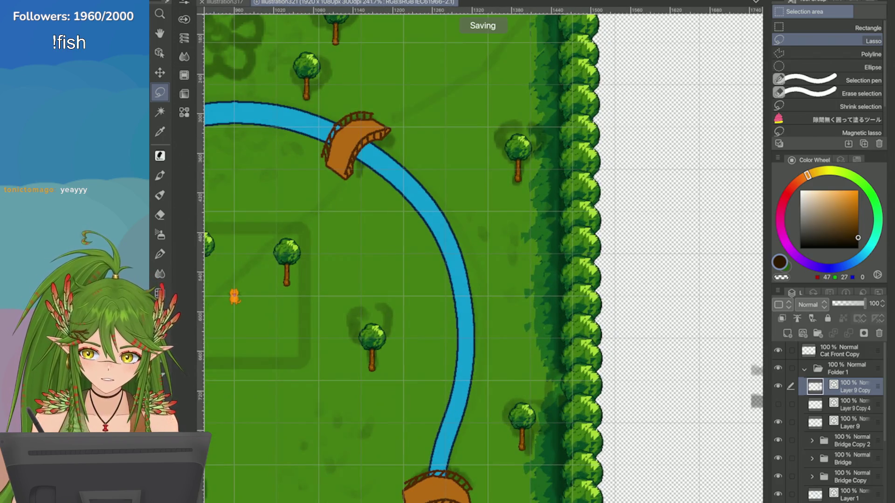
scroll(728, 297, "down", 3)
scroll(728, 296, "up", 2)
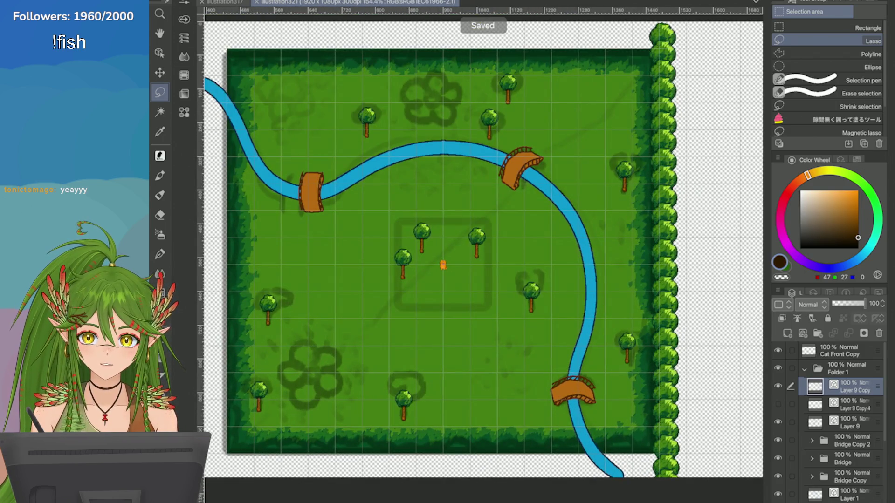
Step: Duplicate the right tree border layer
right_click(783, 386)
left_click(690, 153)
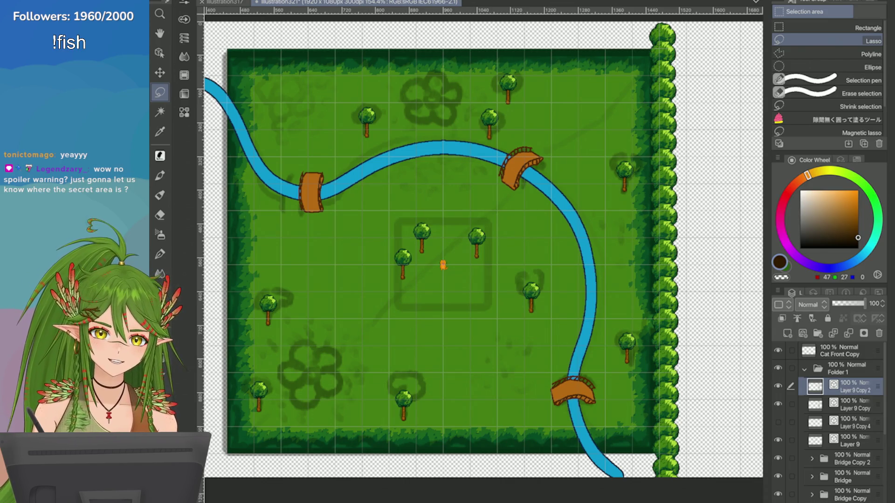
scroll(720, 273, "down", 2)
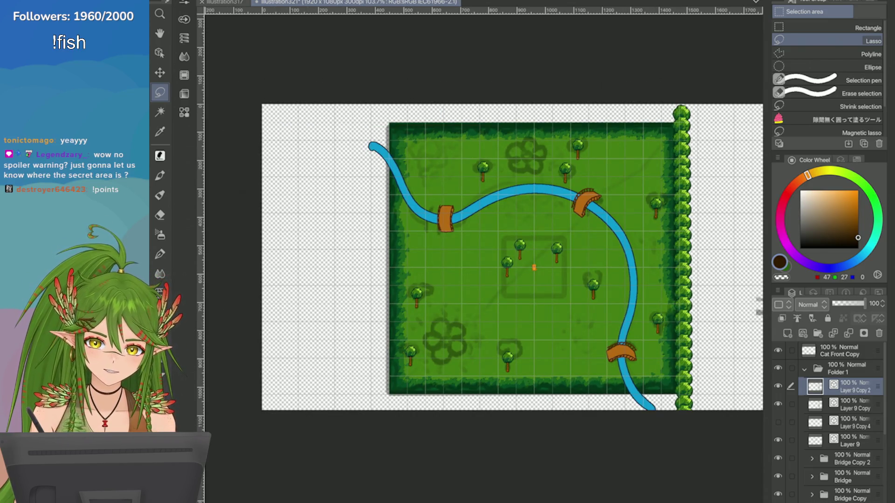
Step: Move the duplicate tree column flush against the field's left edge and commit it
key("ctrl+t")
left_click_drag(685, 294, 401, 301)
scroll(401, 301, "up", 2)
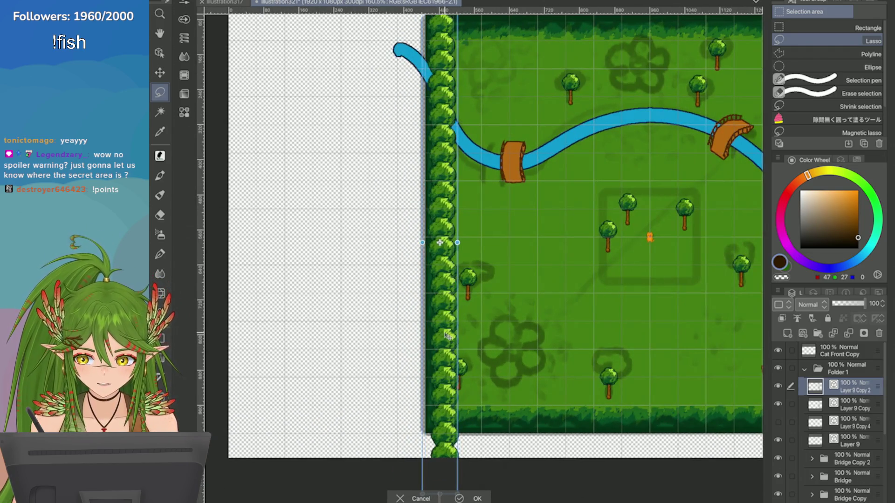
scroll(429, 329, "down", 2)
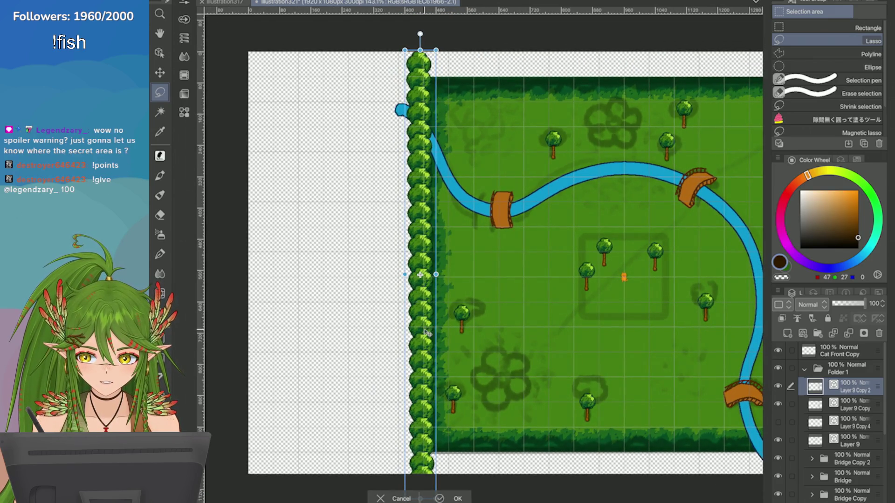
scroll(428, 329, "up", 1)
scroll(428, 330, "up", 3)
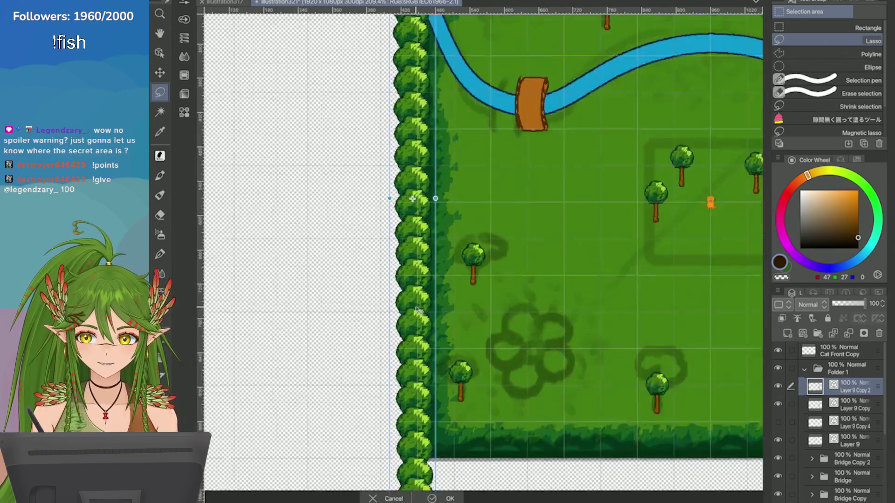
scroll(414, 304, "down", 3)
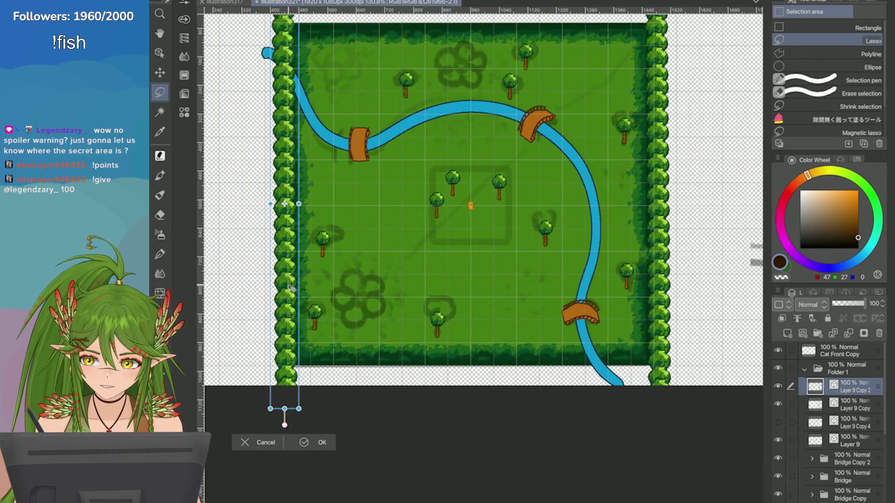
left_click_drag(292, 288, 289, 283)
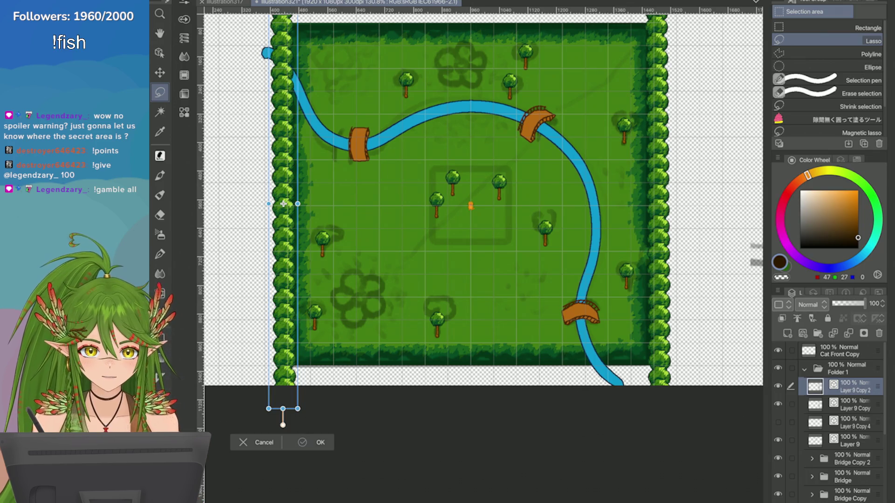
left_click(316, 442)
scroll(703, 347, "down", 3)
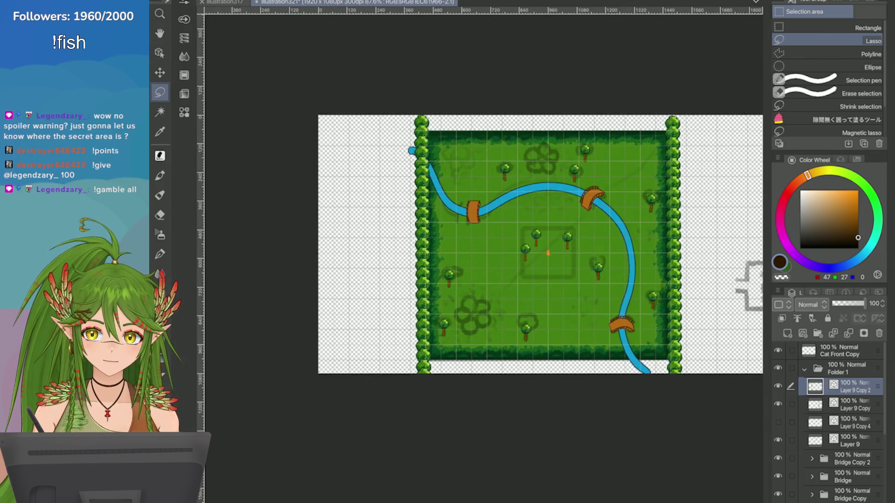
Step: Check the left tree column at the top corner, commit it, and bring up the layer options
scroll(558, 109, "up", 4)
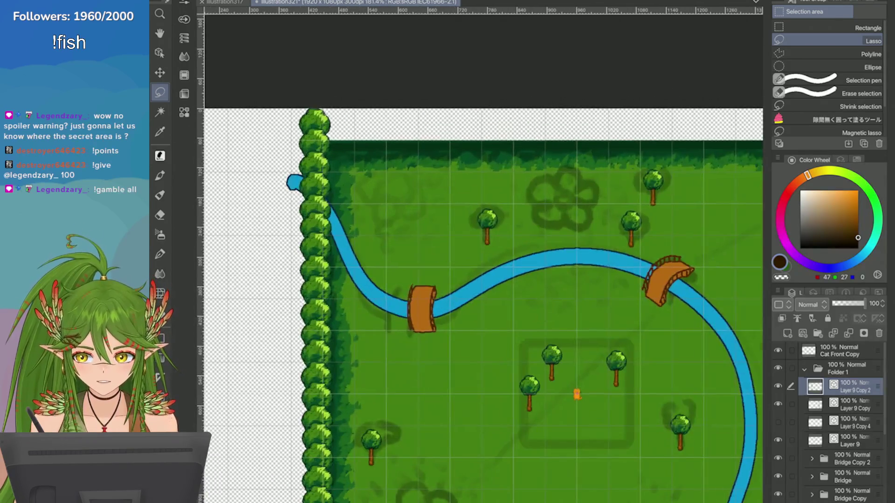
scroll(480, 312, "left", 5)
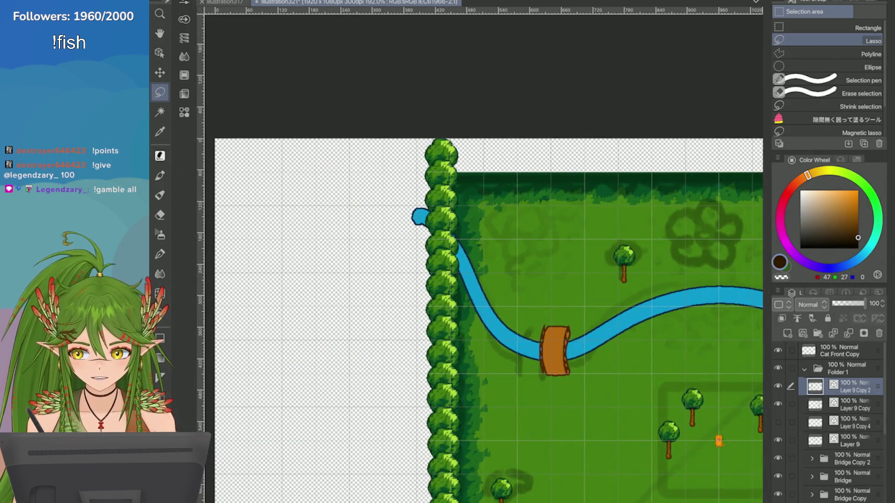
scroll(413, 198, "up", 2)
key("ctrl+t")
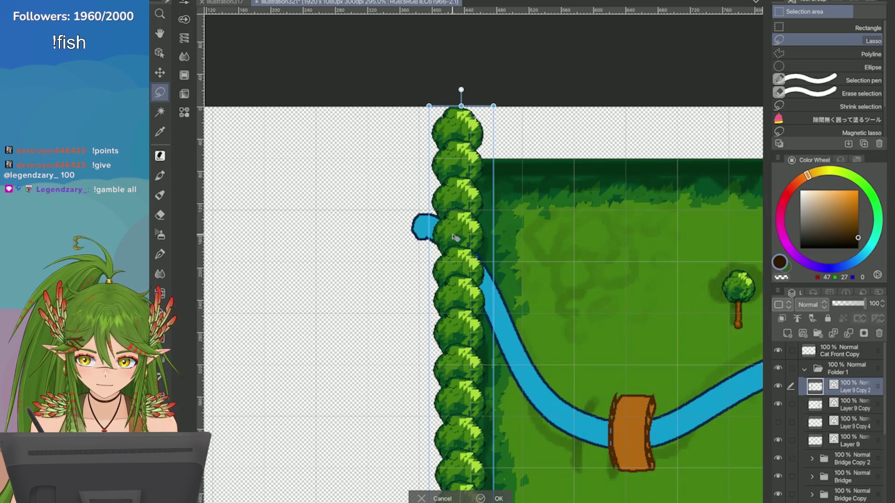
scroll(456, 240, "down", 5)
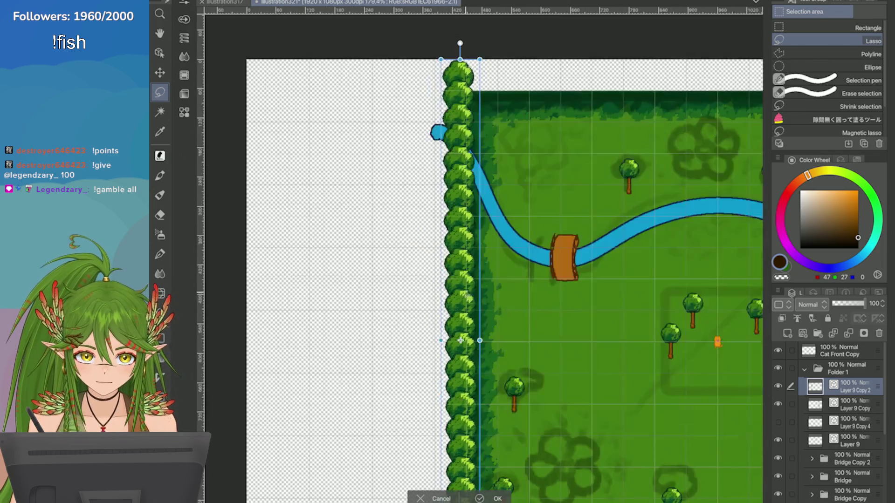
key("Return")
scroll(531, 240, "down", 3)
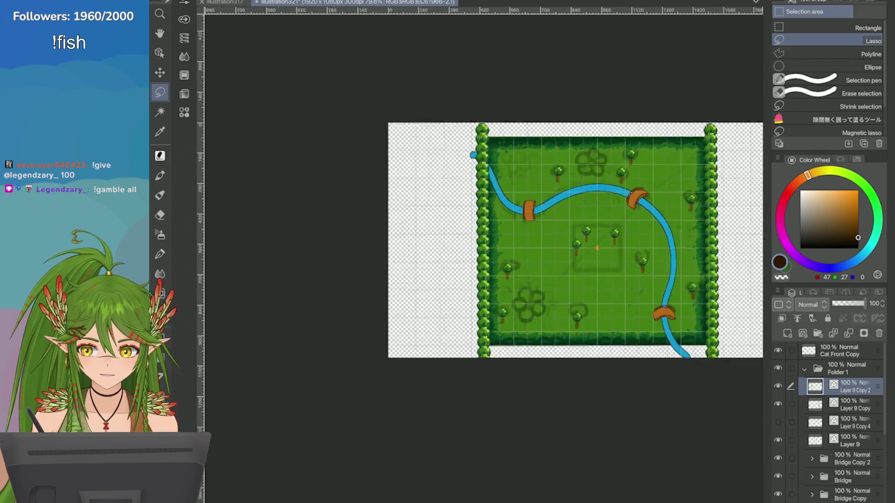
scroll(531, 240, "up", 1)
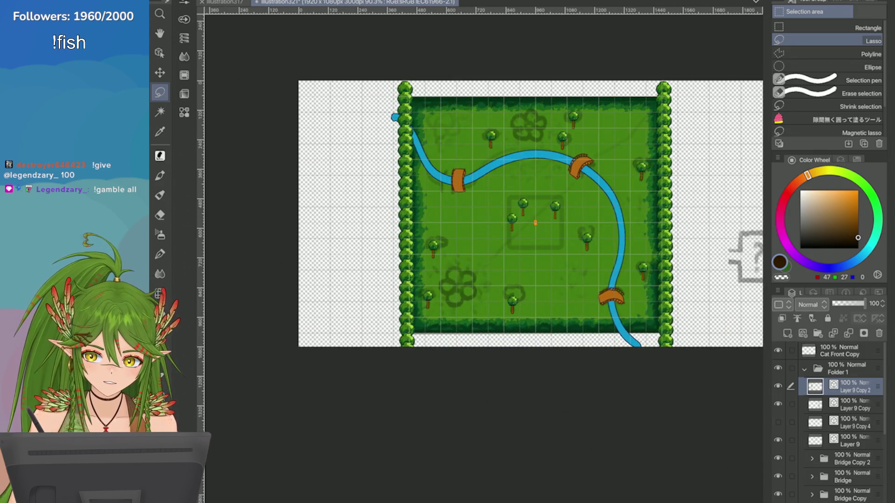
left_click(778, 292)
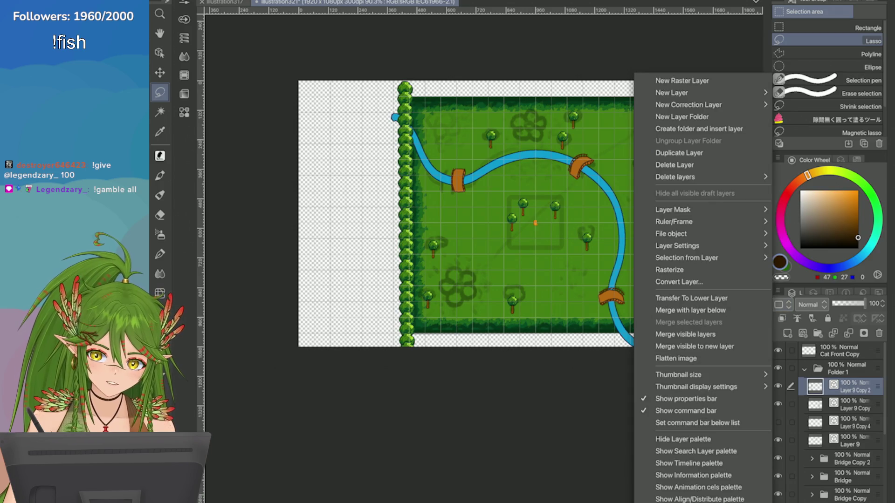
Step: Duplicate the tree column, flip the copy vertically and horizontally, and move it into the field
left_click(676, 164)
left_click(207, 1)
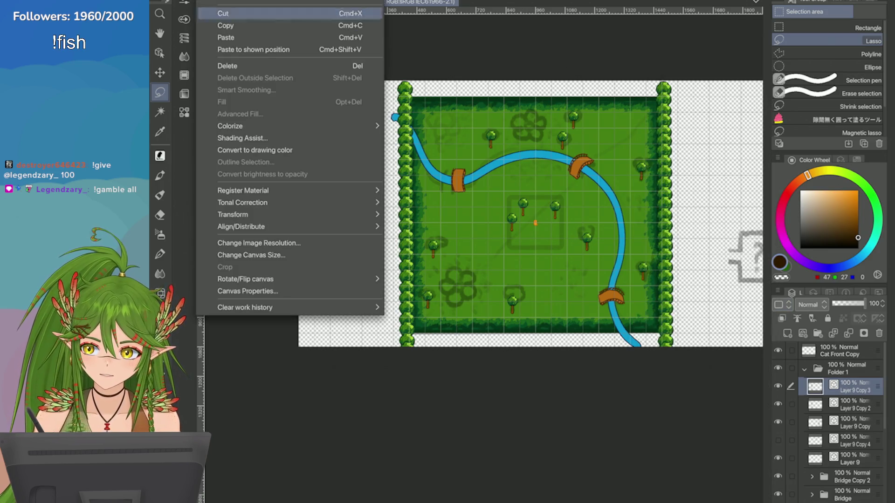
mouse_move(233, 214)
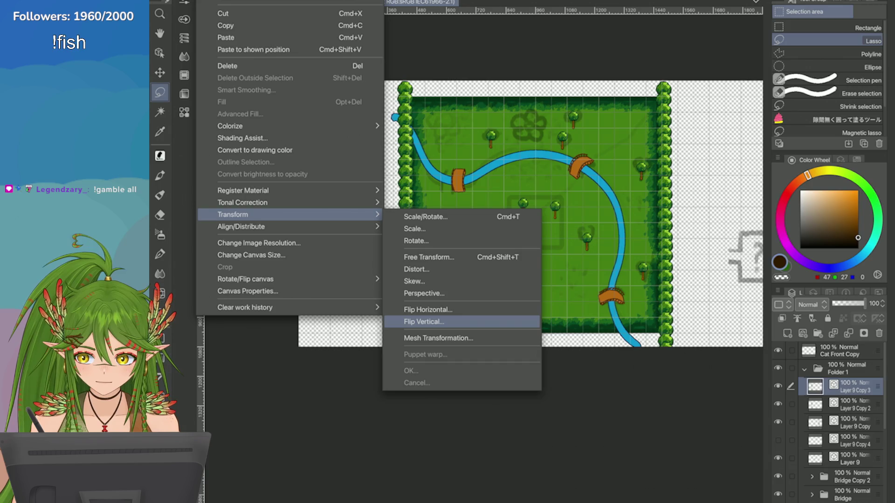
left_click(419, 322)
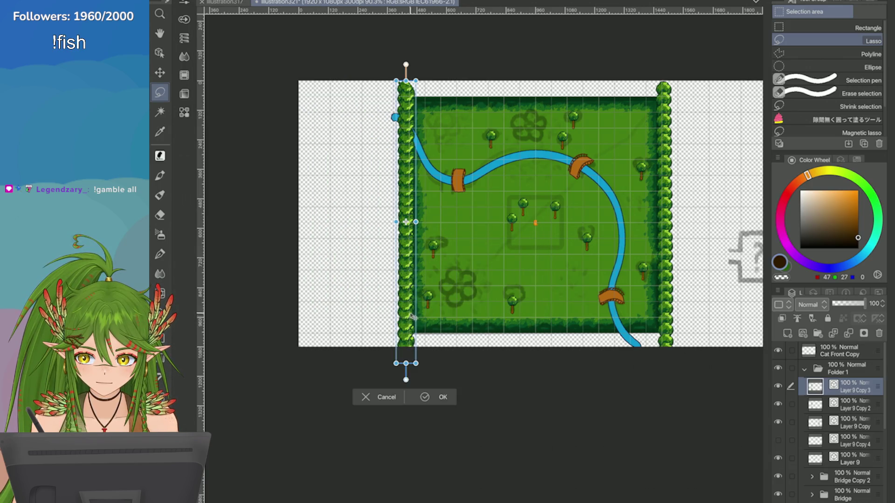
left_click(208, 1)
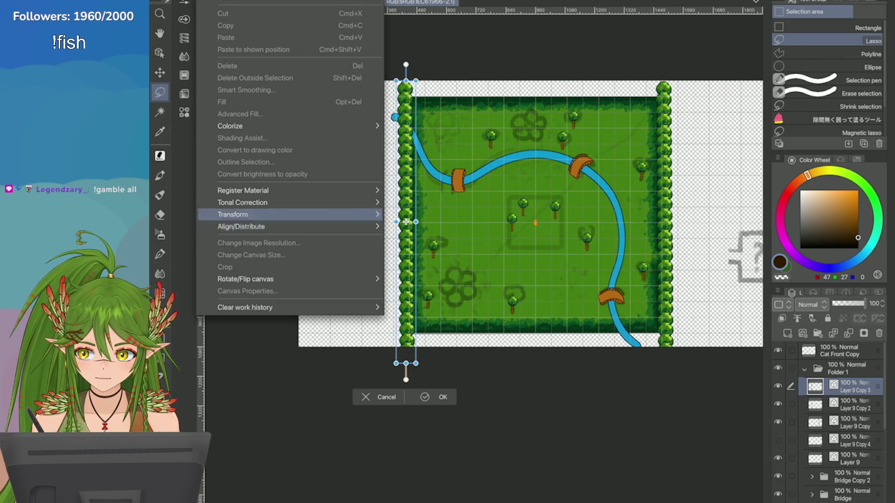
mouse_move(233, 214)
left_click(427, 310)
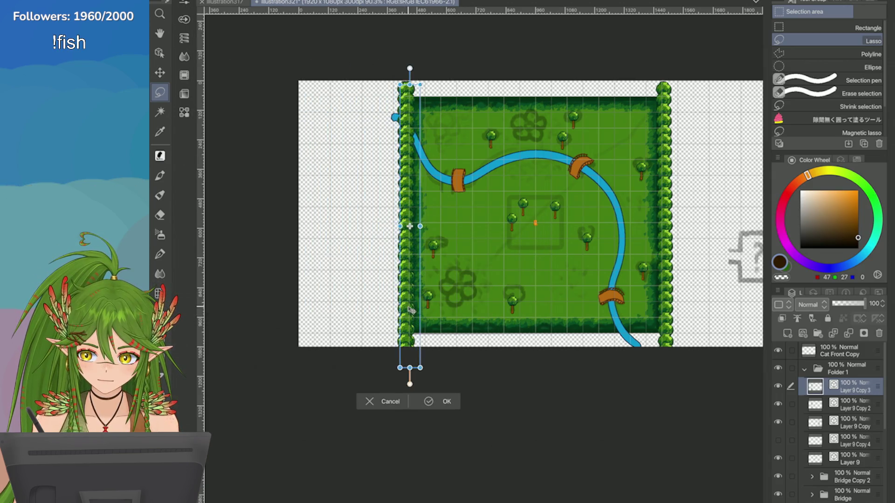
left_click_drag(405, 226, 473, 258)
Step: Rotate the copy into a horizontal tree row, flip it, and move it to the bottom edge
left_click(208, 1)
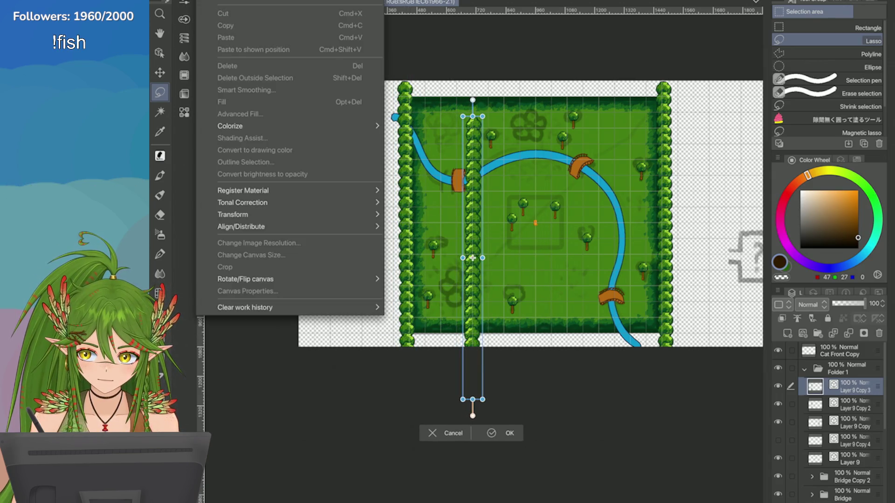
mouse_move(233, 214)
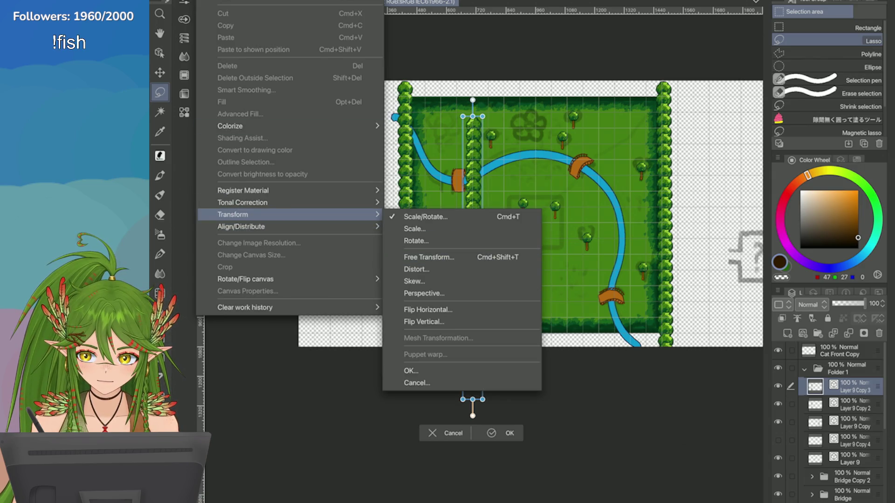
key("Escape")
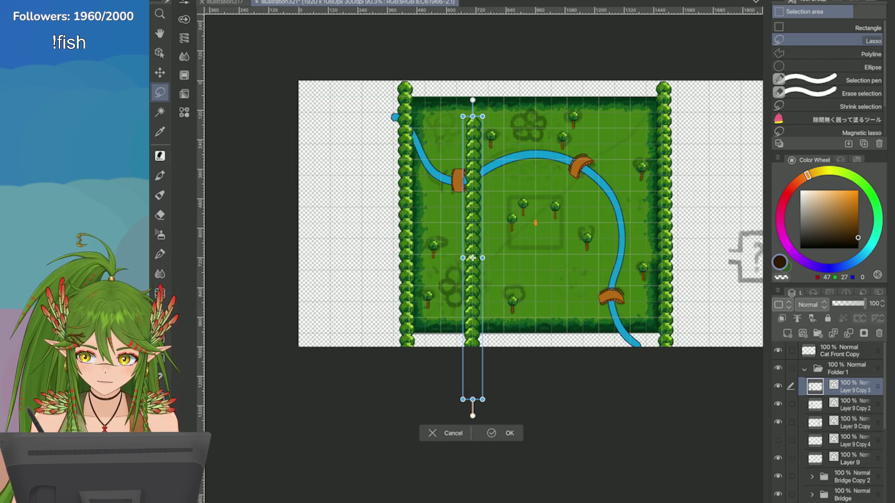
mouse_move(473, 416)
left_mouse_down()
mouse_move(365, 356)
mouse_move(680, 283)
mouse_move(682, 274)
left_mouse_up()
left_click(207, 1)
mouse_move(242, 215)
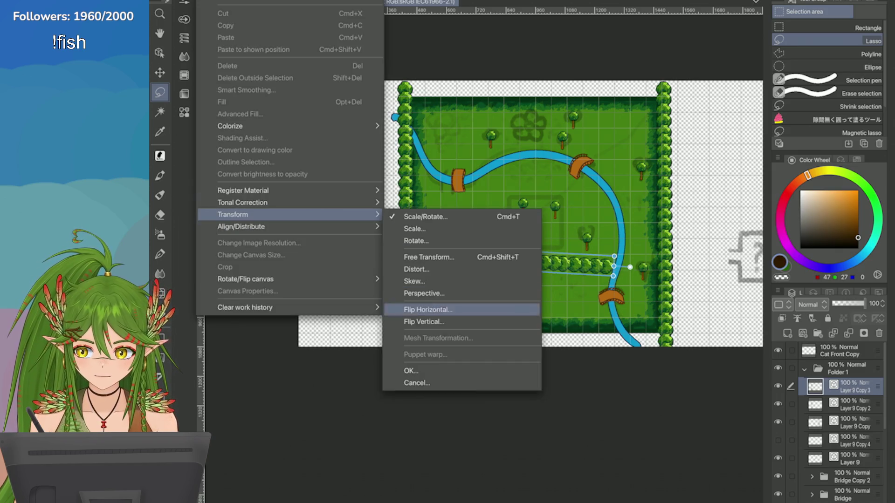
left_click(419, 320)
left_click_drag(391, 267, 446, 330)
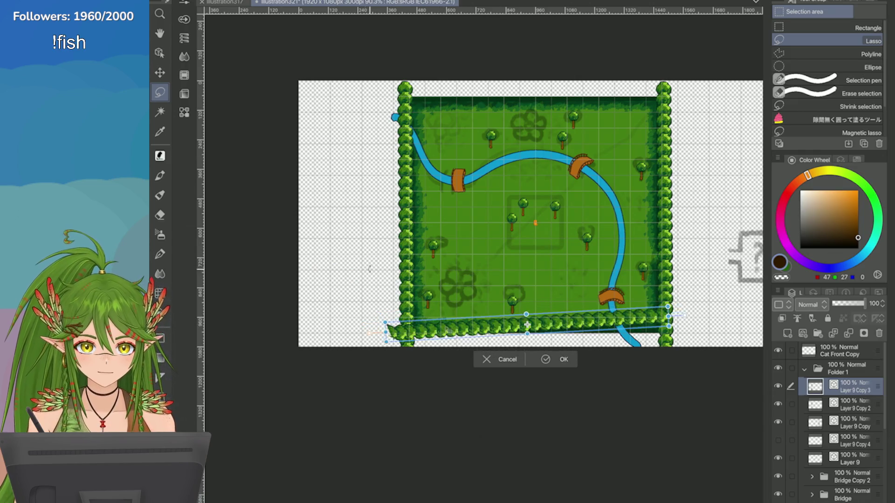
Step: Flip the bottom tree row vertically and settle it along the bottom edge
scroll(446, 329, "up", 1)
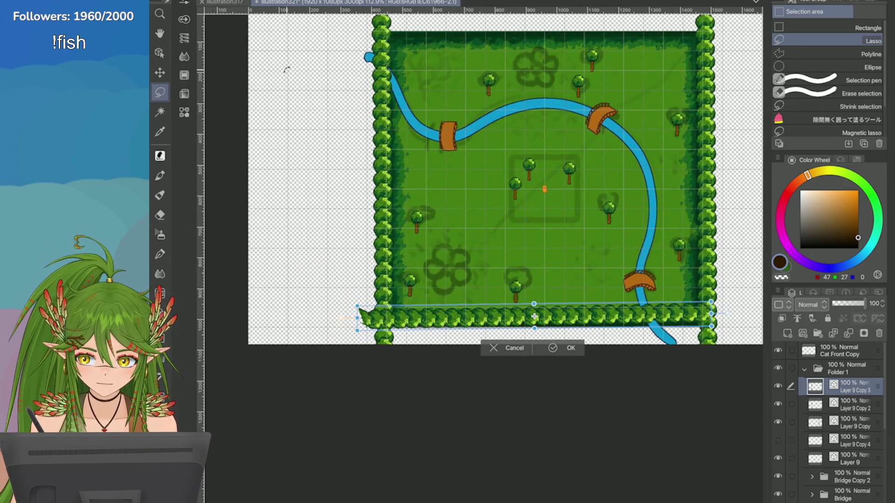
left_click(207, 1)
mouse_move(280, 214)
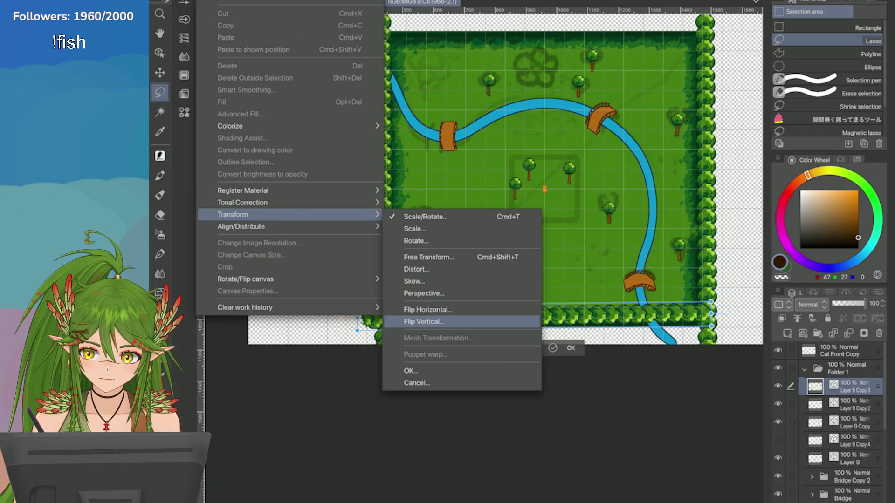
left_click(422, 321)
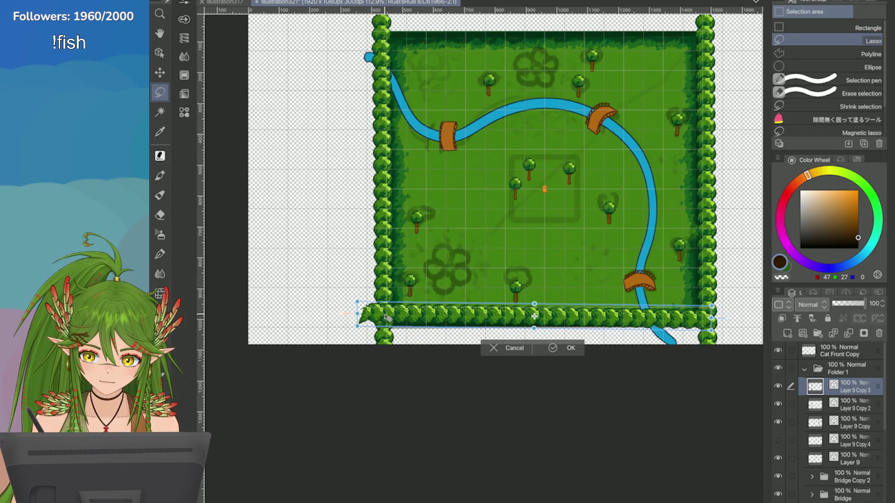
left_click_drag(387, 318, 392, 334)
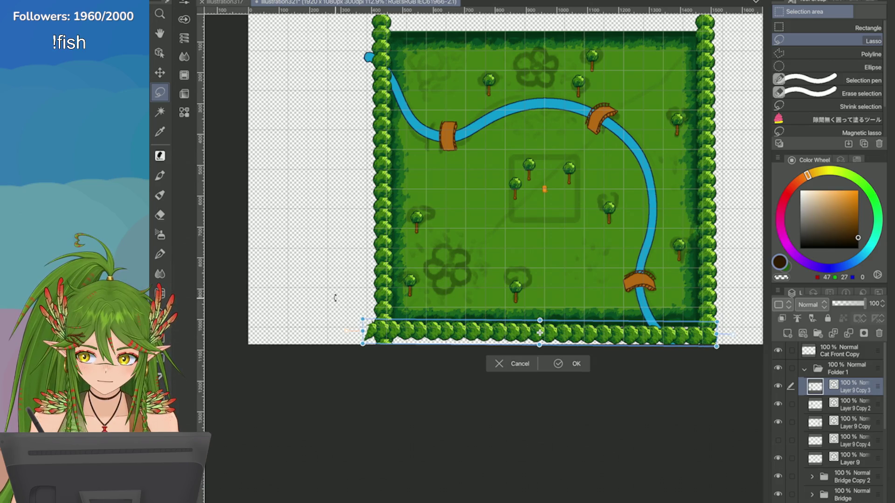
scroll(708, 326, "up", 5)
left_click_drag(216, 344, 216, 347)
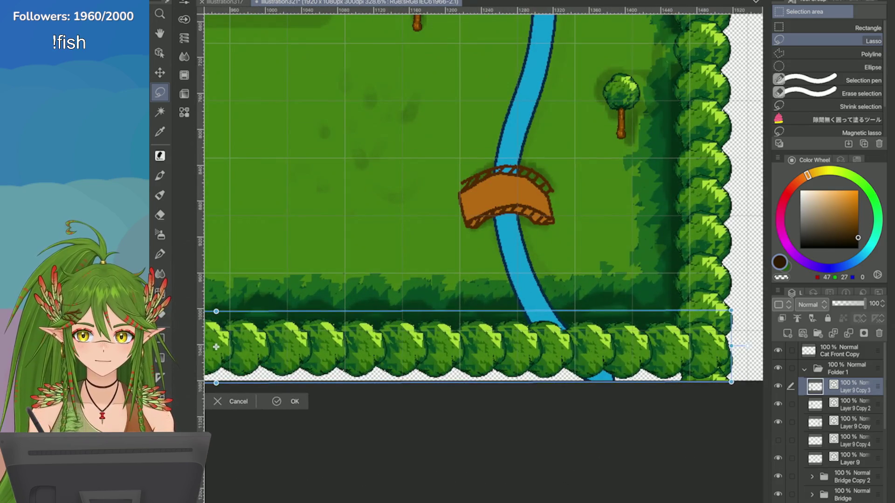
scroll(412, 306, "down", 3)
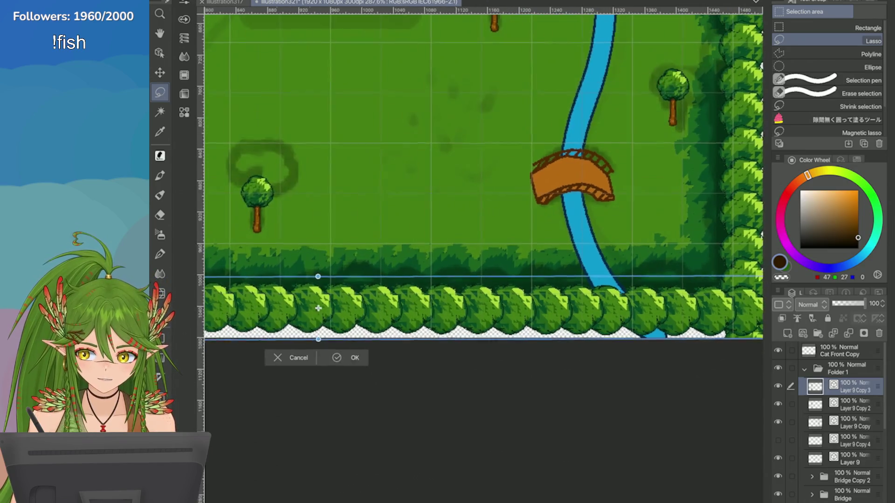
Step: Nudge the bottom row up slightly, commit it, and move its layer beneath another tree layer
key("Up")
key("Up")
key("Up")
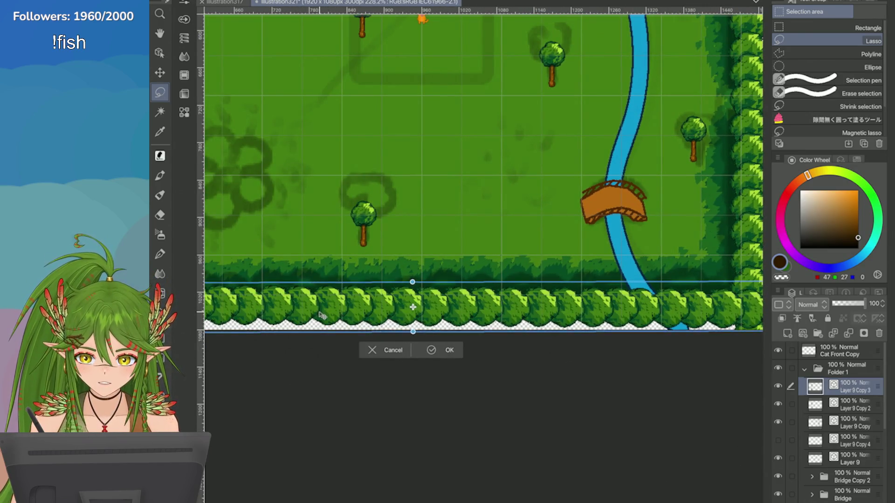
left_click_drag(320, 310, 320, 306)
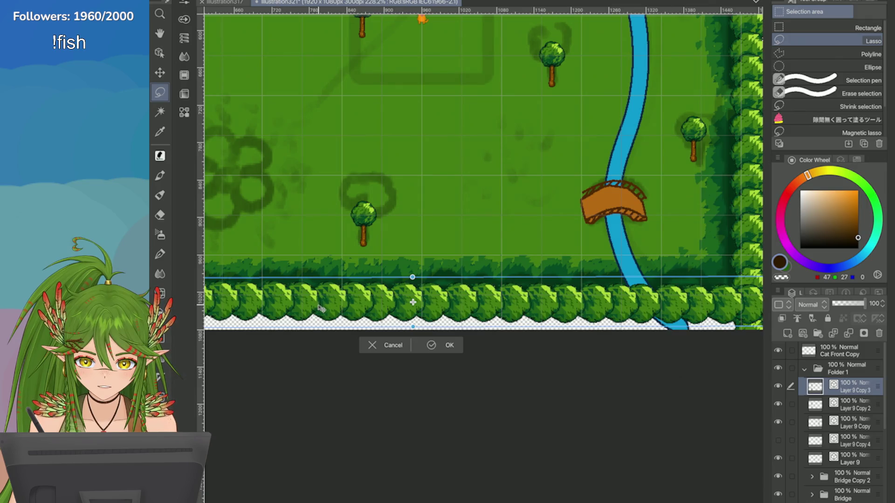
scroll(320, 308, "down", 5)
scroll(312, 304, "up", 1)
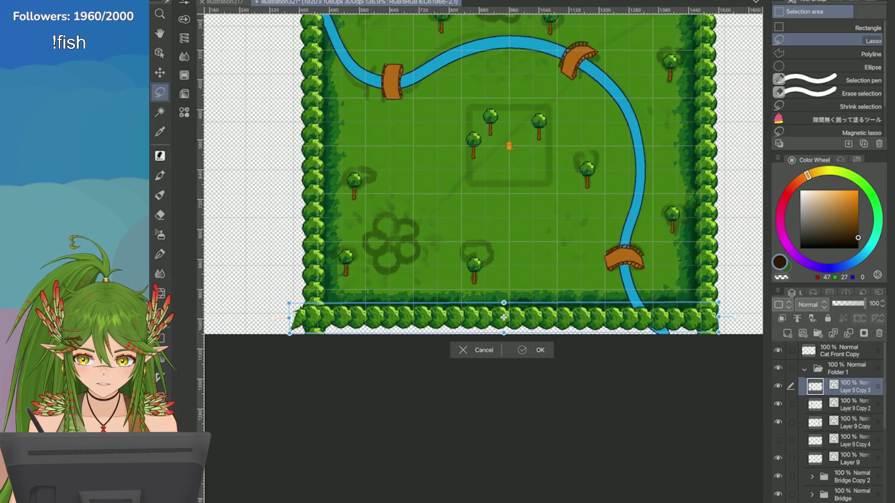
key("Return")
key("ctrl+bracketleft")
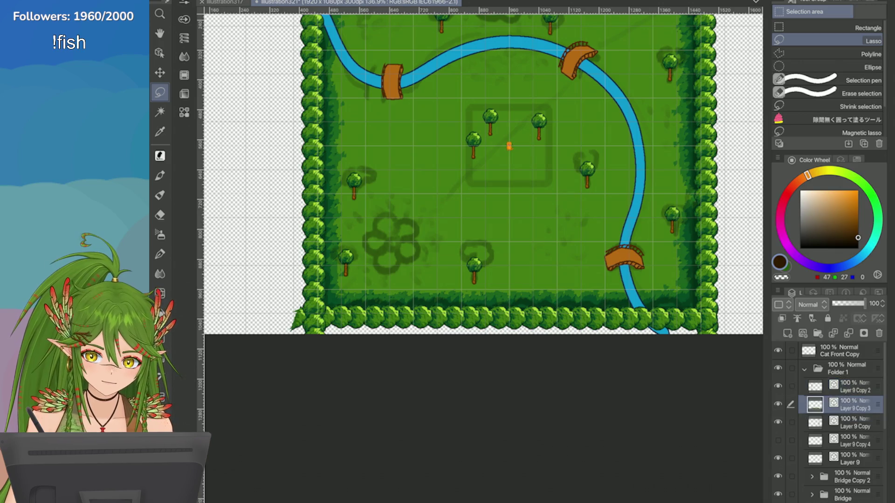
Step: Move the bottom tree row layer further down the stack and duplicate it
key("ctrl+bracketleft")
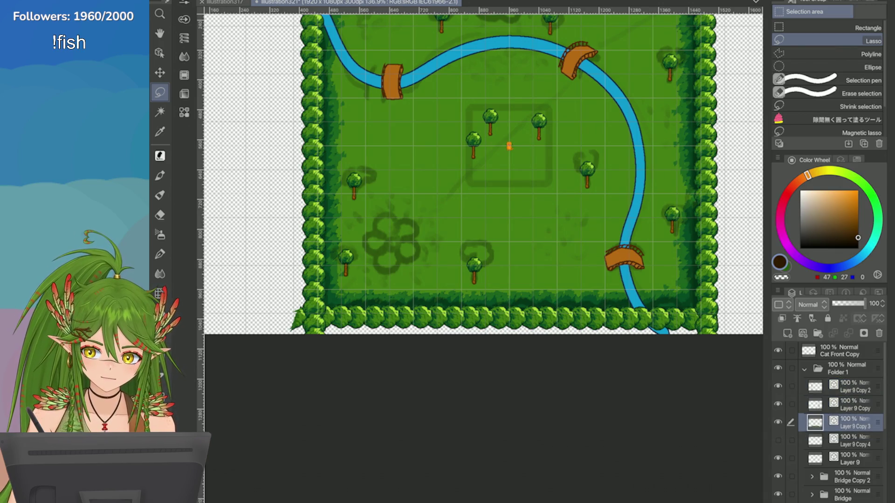
scroll(657, 353, "down", 5)
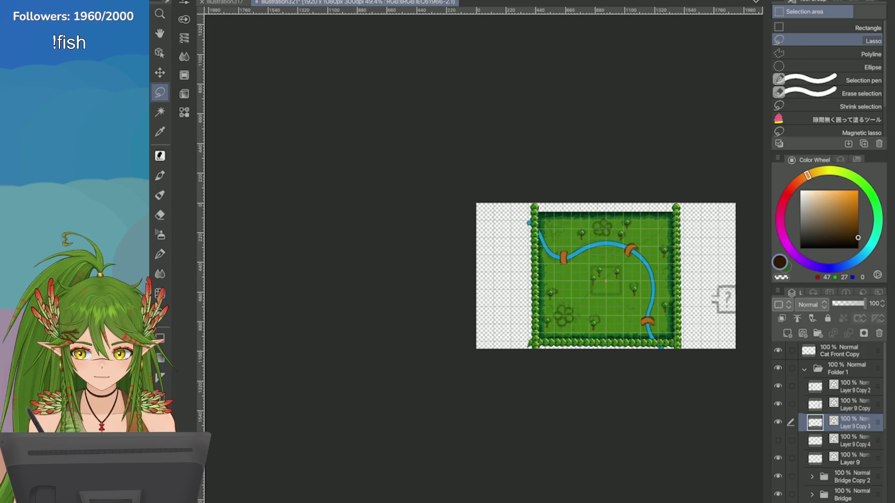
scroll(639, 232, "up", 5)
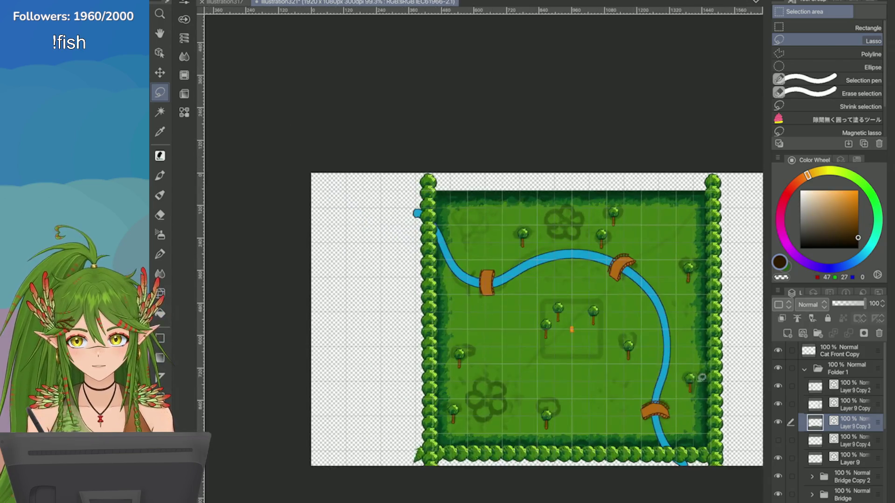
right_click(779, 422)
left_click(681, 153)
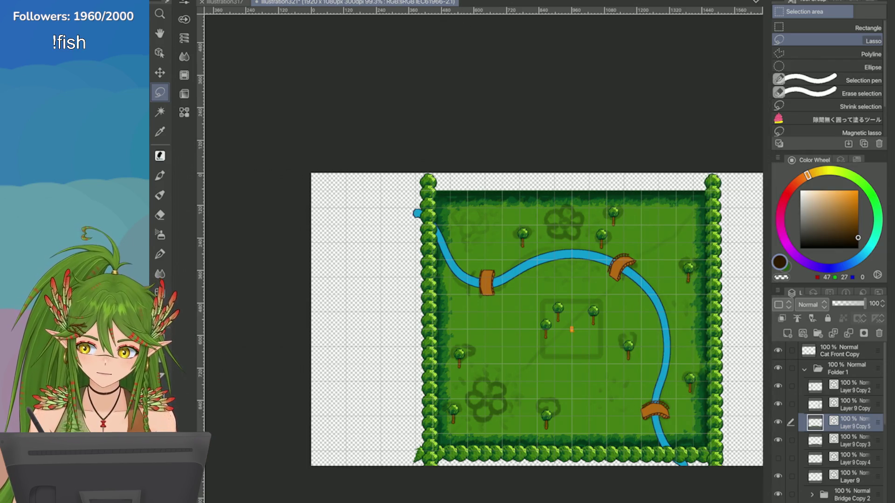
Step: Move the copied tree row up flush with the canvas top and commit it
key("ctrl+t")
left_click_drag(497, 440, 497, 210)
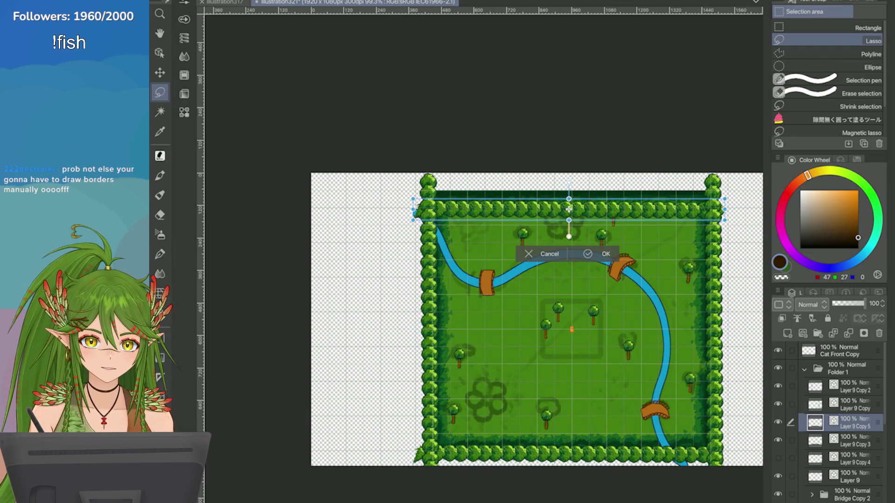
scroll(681, 207, "up", 5)
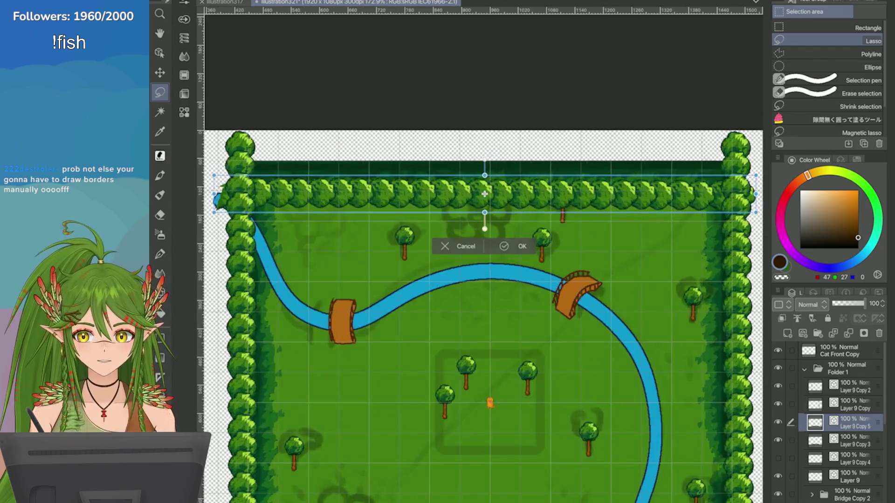
scroll(479, 279, "down", 2)
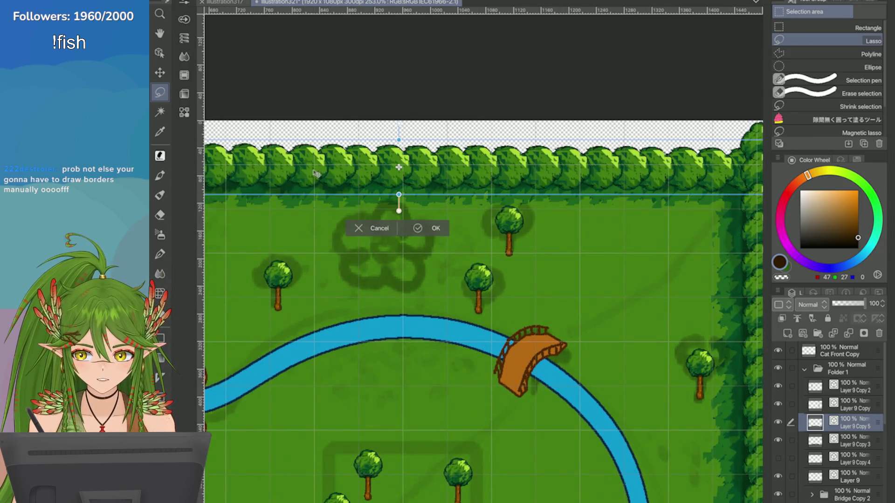
scroll(315, 173, "down", 2)
left_click_drag(349, 216, 349, 204)
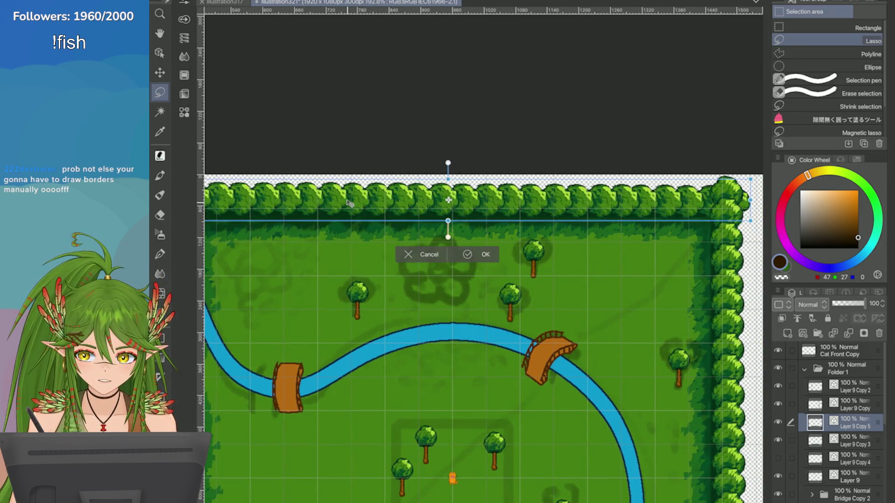
scroll(348, 203, "down", 2)
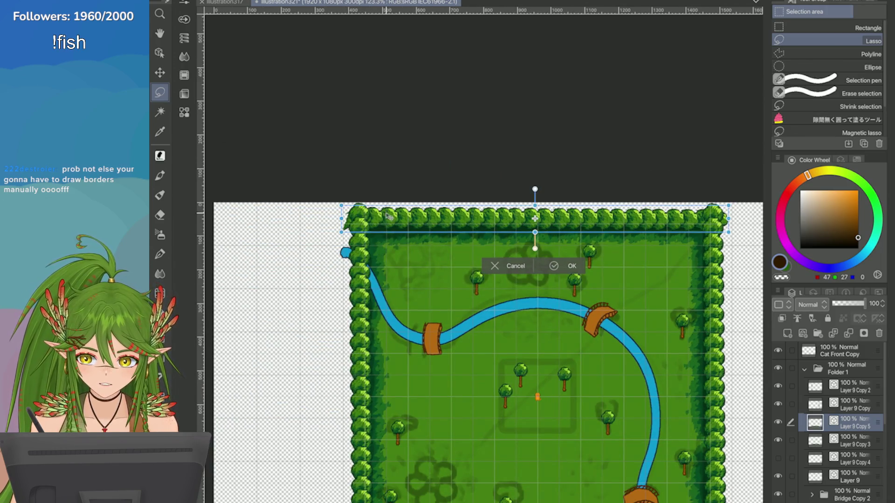
scroll(442, 219, "down", 1)
key("Return")
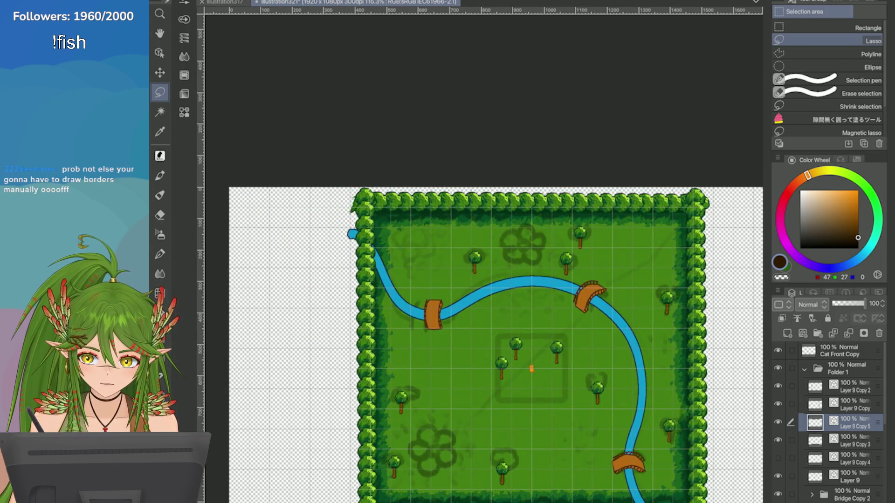
Step: Save the map with Ctrl+S
scroll(584, 257, "down", 1)
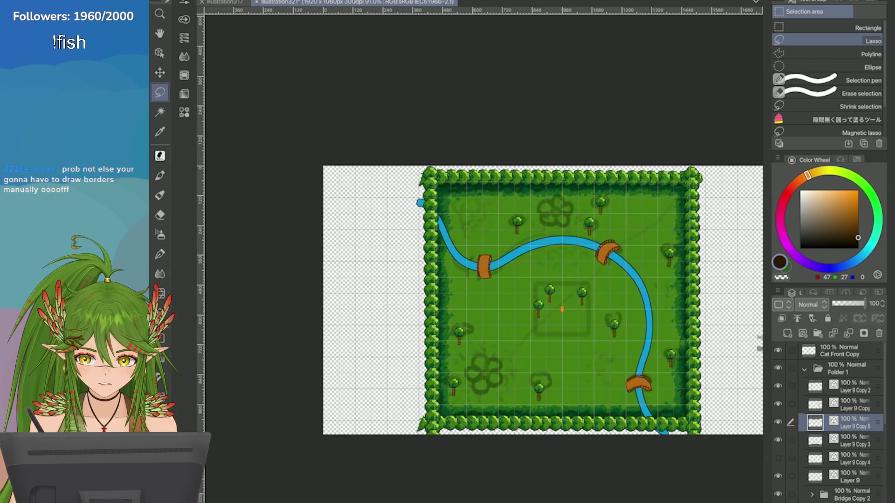
scroll(600, 288, "up", 3)
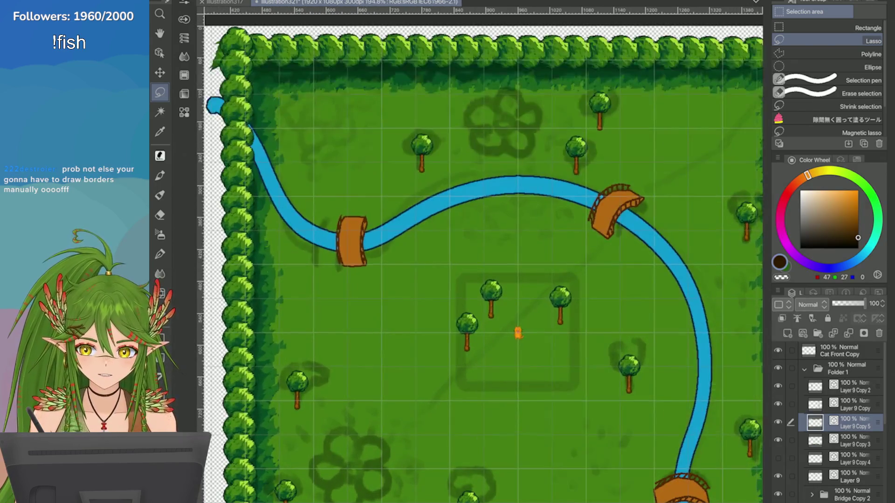
scroll(412, 279, "down", 2)
scroll(449, 303, "up", 4)
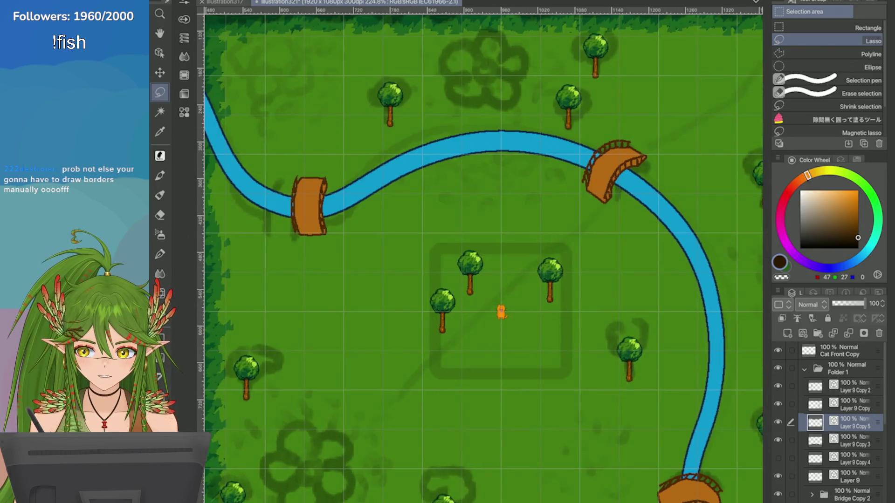
scroll(512, 298, "up", 1)
scroll(480, 257, "down", 3)
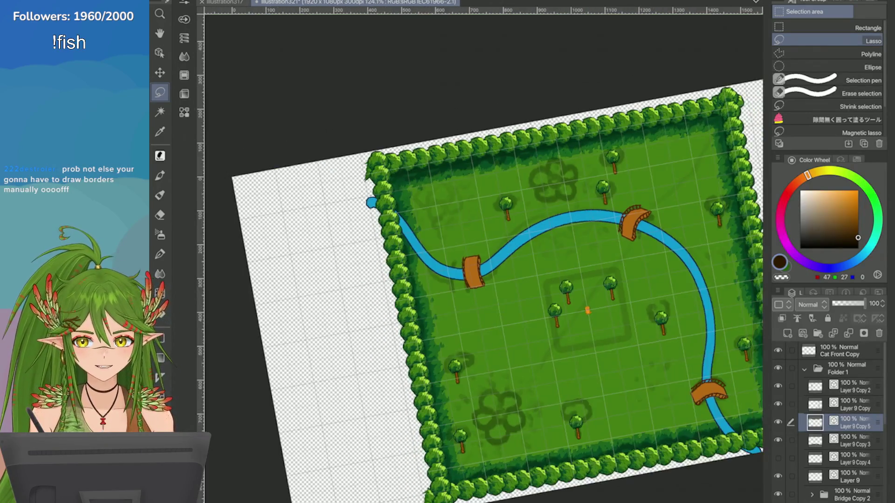
scroll(480, 257, "up", 3)
scroll(480, 257, "down", 1)
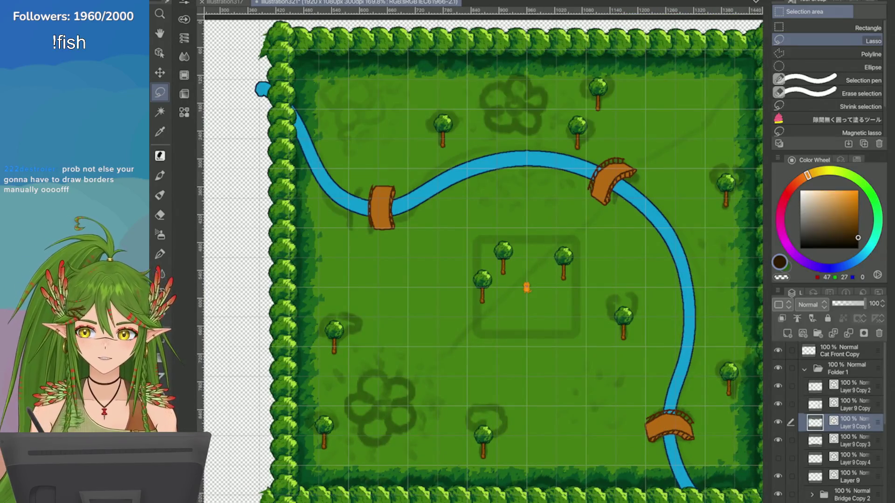
key("ctrl+s")
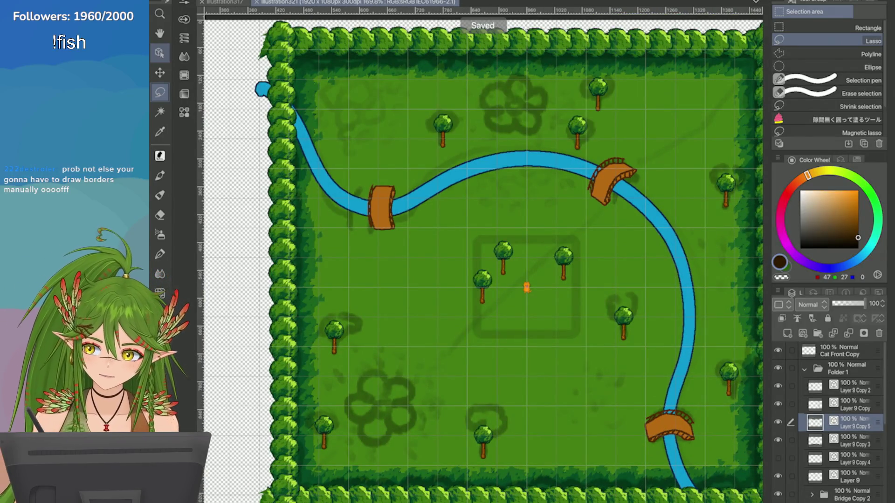
Step: Duplicate the river layer Layer 1 and drag the copy below Layer 3
left_click(159, 52)
scroll(839, 419, "down", 2)
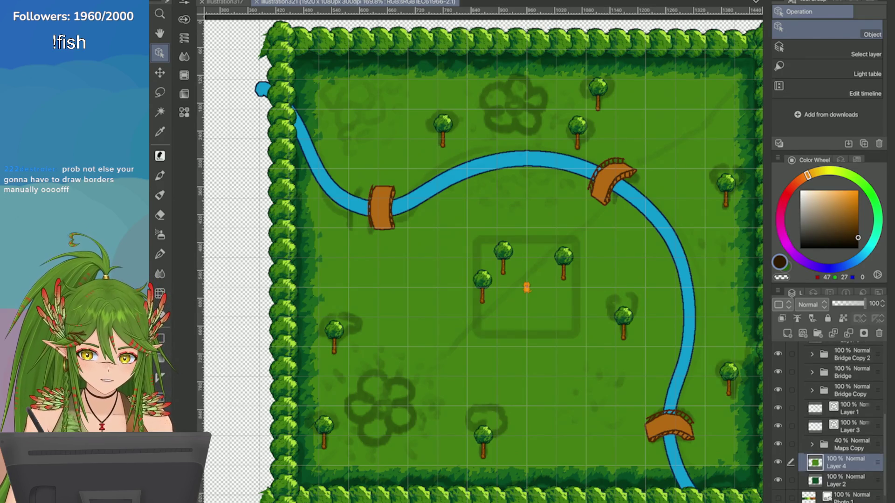
left_click(853, 426)
left_click(693, 317)
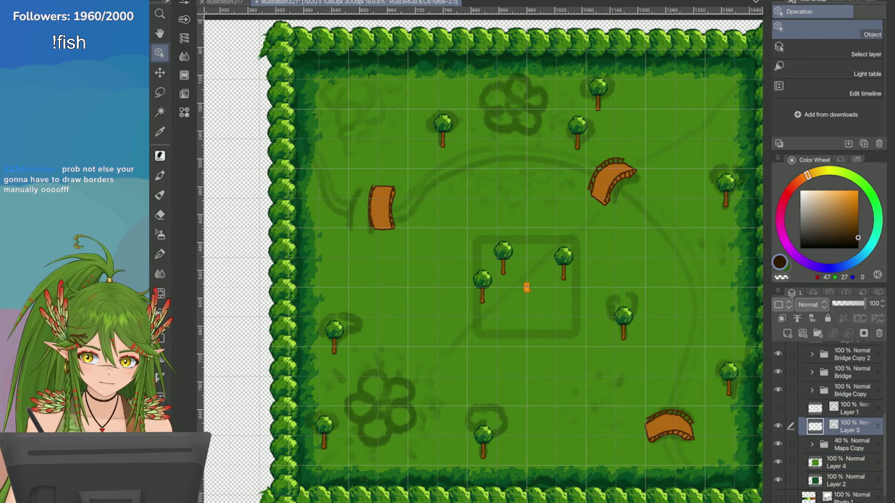
right_click(793, 409)
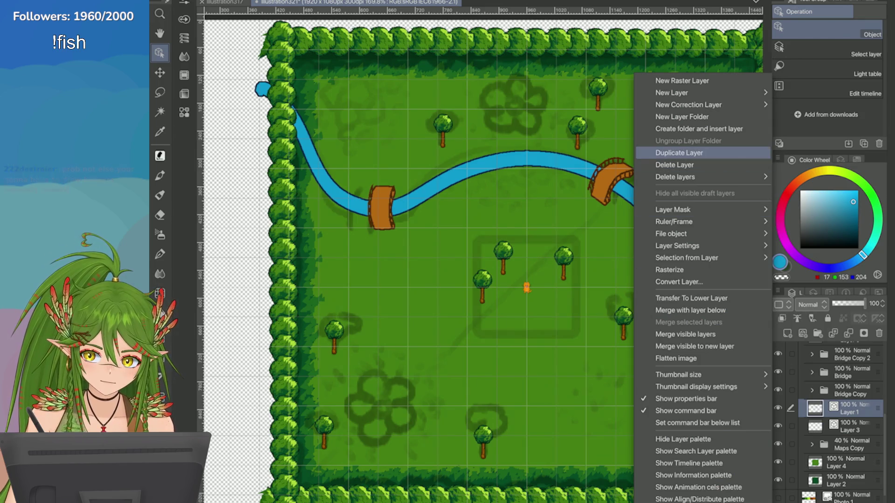
left_click(671, 153)
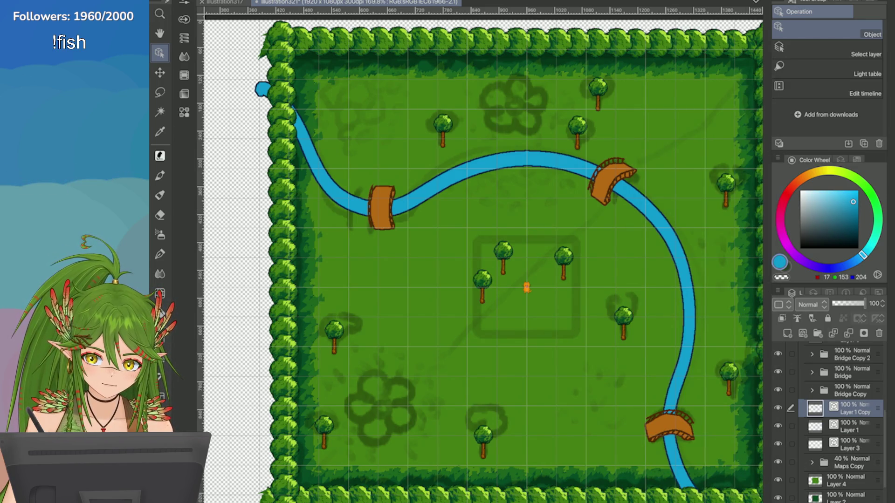
left_click_drag(853, 409, 852, 451)
Step: Make the orange slightly lighter on the Color Wheel and pick an empty Game palette slot
left_click(857, 160)
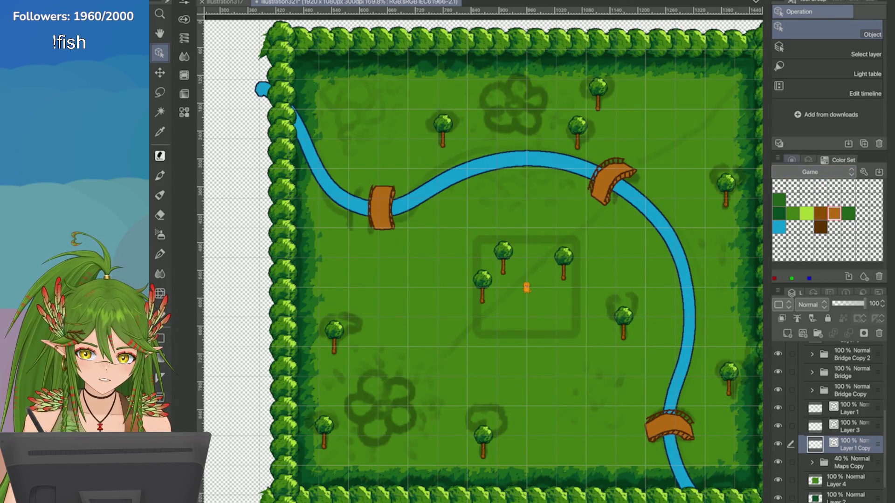
left_click(791, 160)
left_click_drag(842, 201, 839, 199)
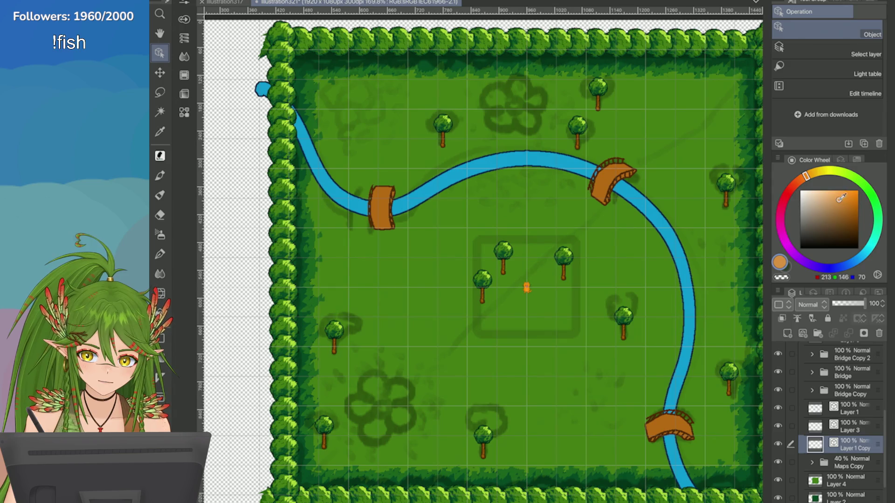
left_click(857, 159)
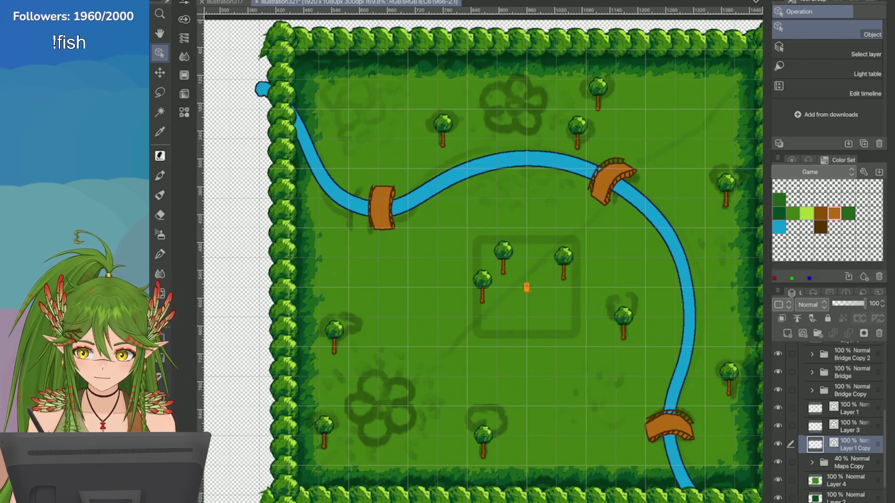
left_click(779, 241)
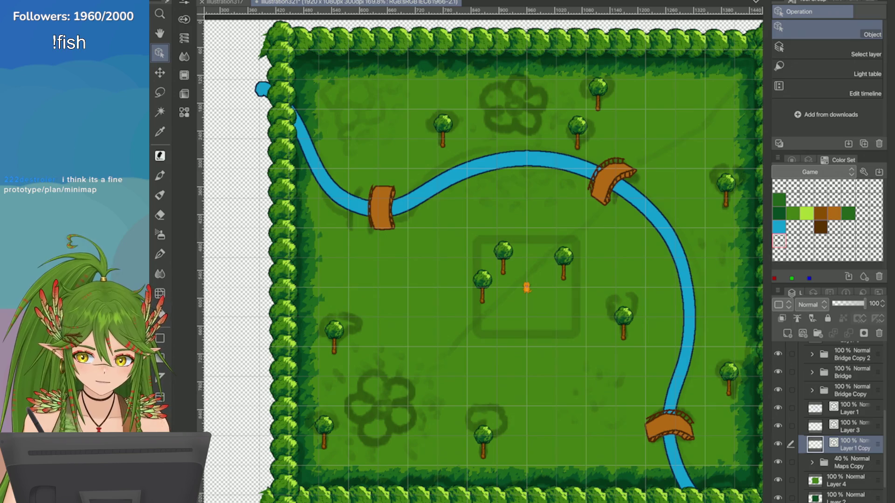
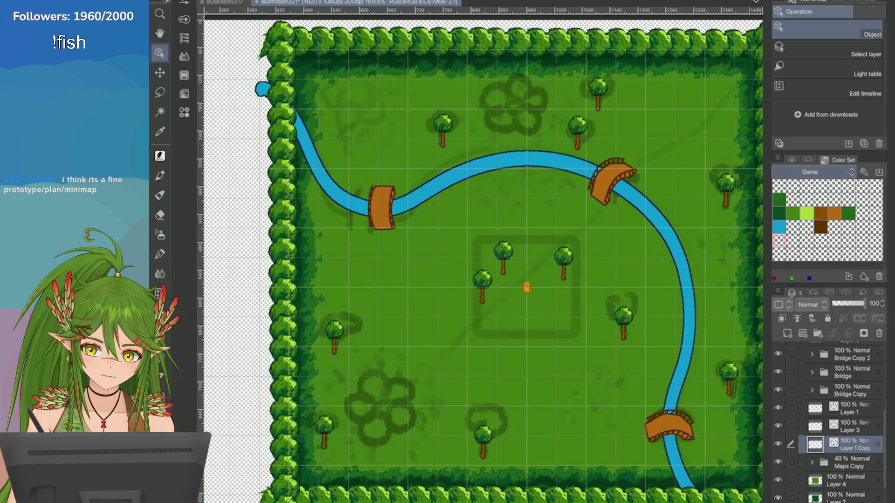
Step: Toggle between the colour wheel and Game swatches, then open Layer 1 Copy's border effect settings
left_click(792, 160)
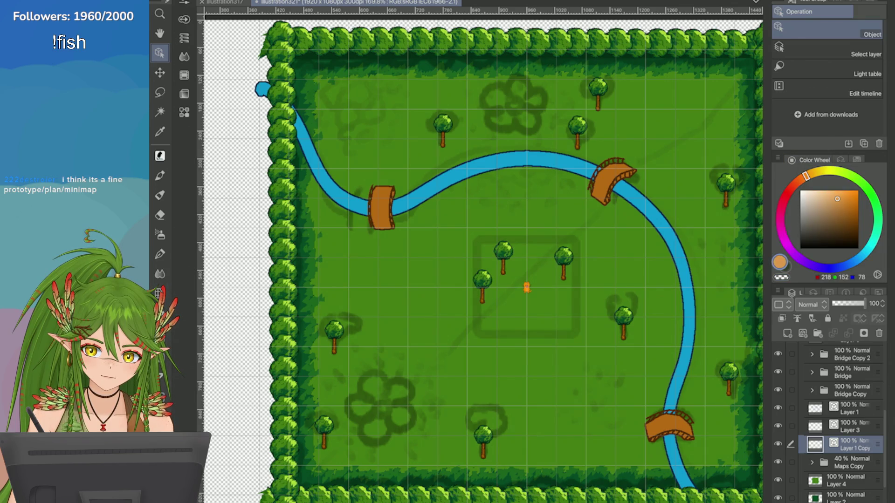
left_click(856, 159)
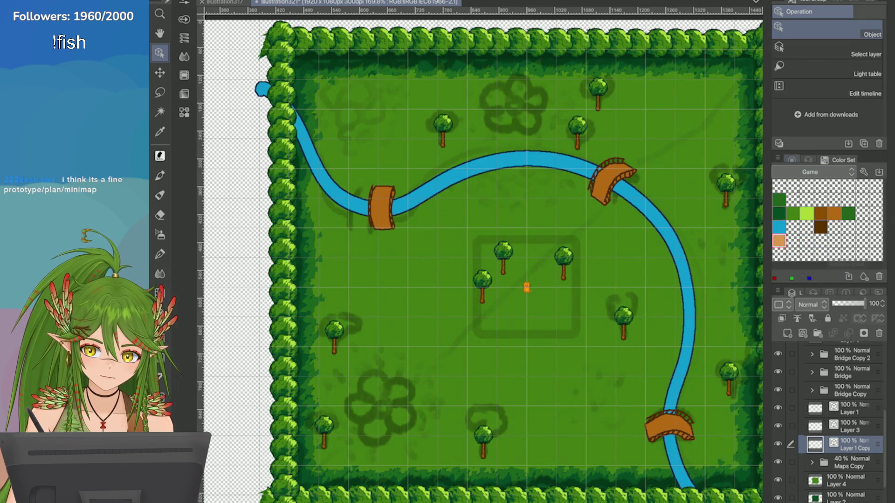
left_click(791, 160)
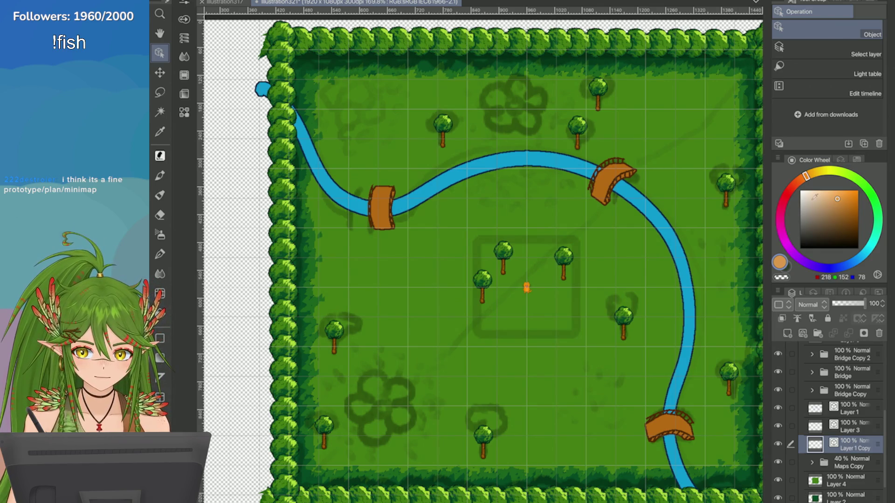
left_click(857, 160)
left_click(792, 160)
left_click(808, 160)
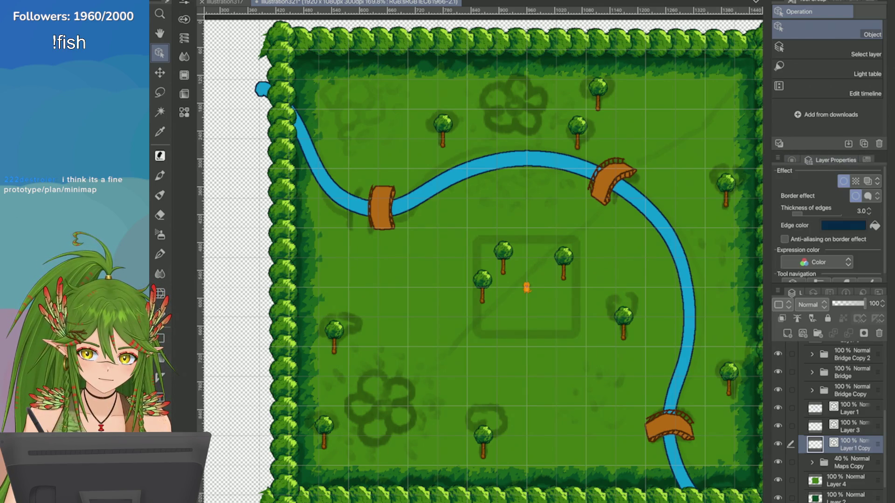
Step: Change the border edge colour to orange from the Game set, darkened to brown A25905
left_click(842, 225)
left_click(410, 285)
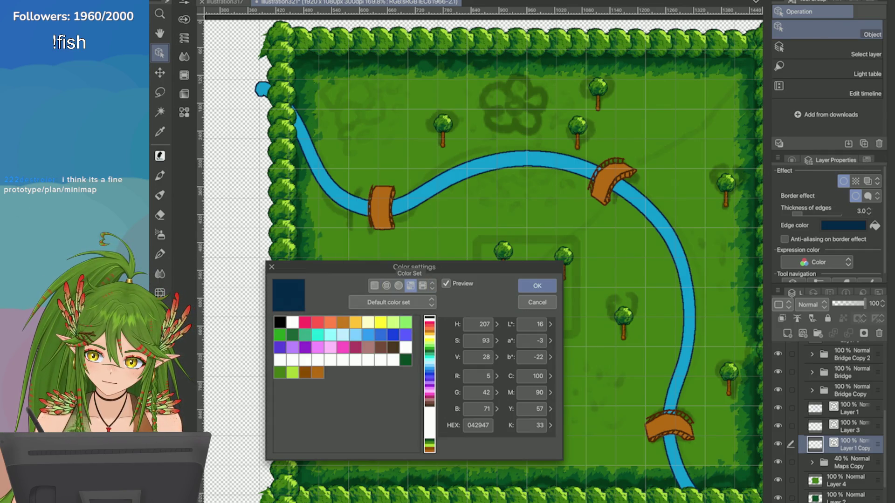
left_click(388, 302)
left_click(388, 316)
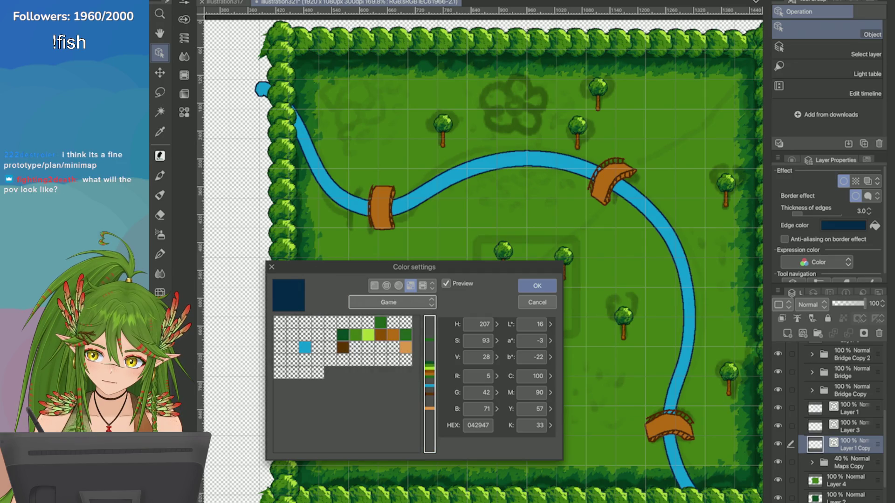
left_click(406, 348)
left_click(375, 285)
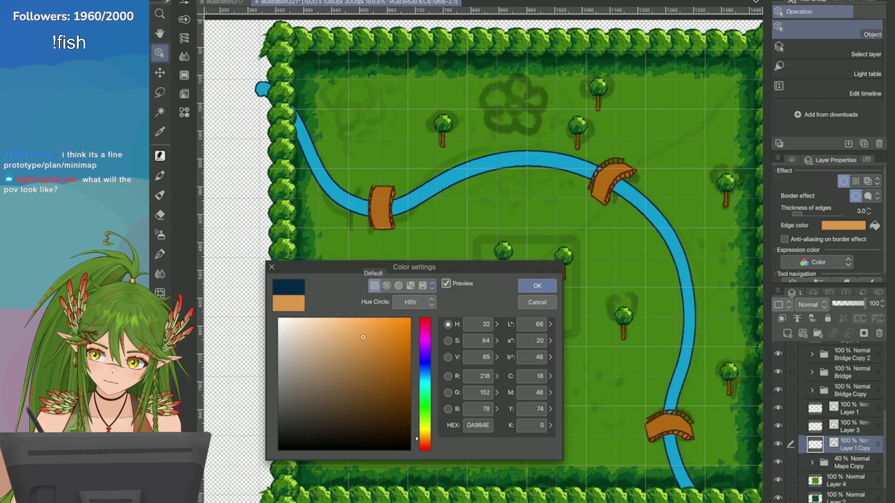
left_click(407, 366)
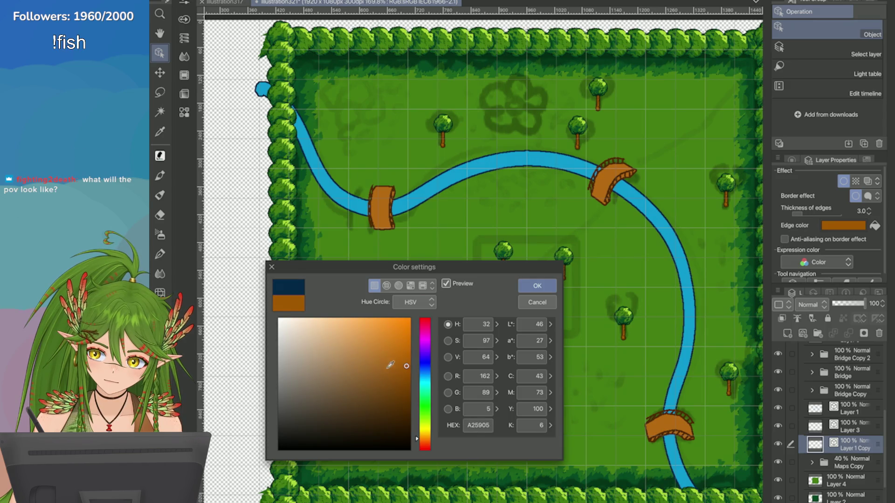
left_click(537, 285)
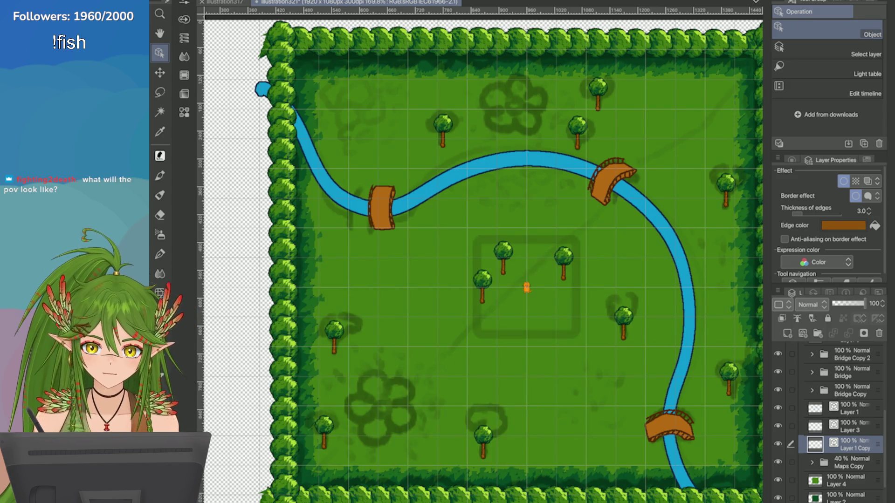
scroll(675, 195, "up", 1)
scroll(671, 190, "up", 2)
scroll(476, 308, "up", 10)
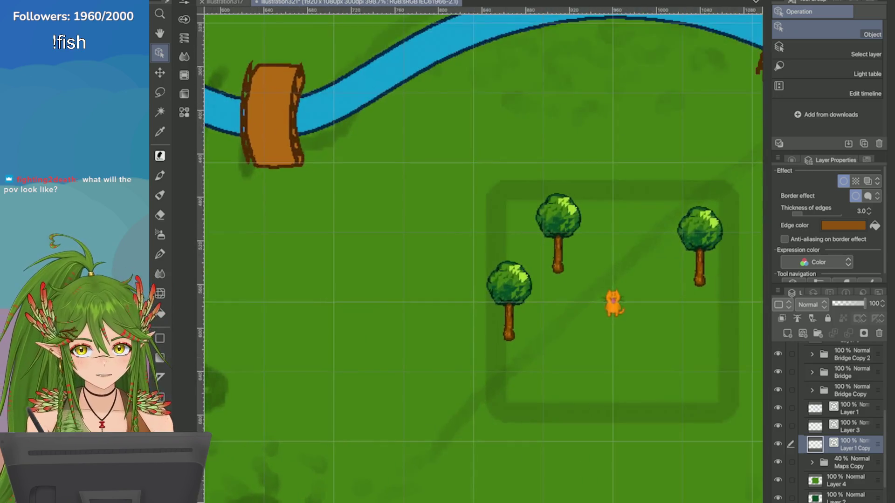
scroll(644, 247, "down", 1)
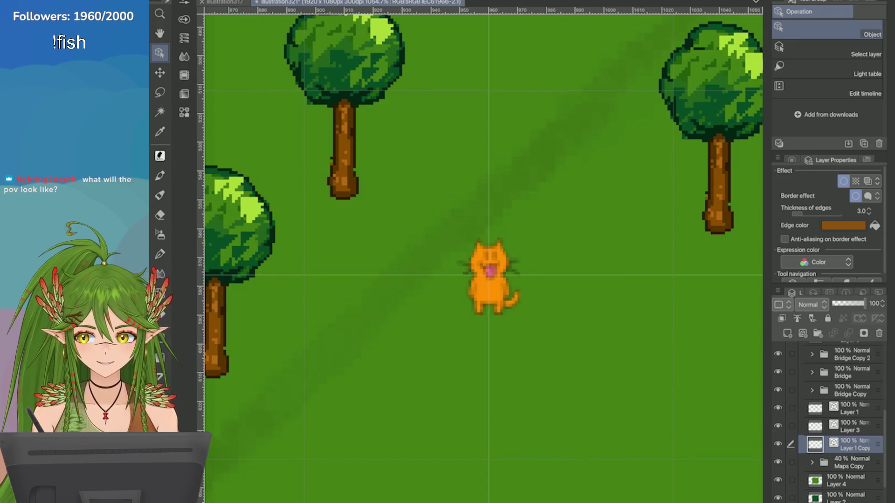
scroll(484, 266, "down", 2)
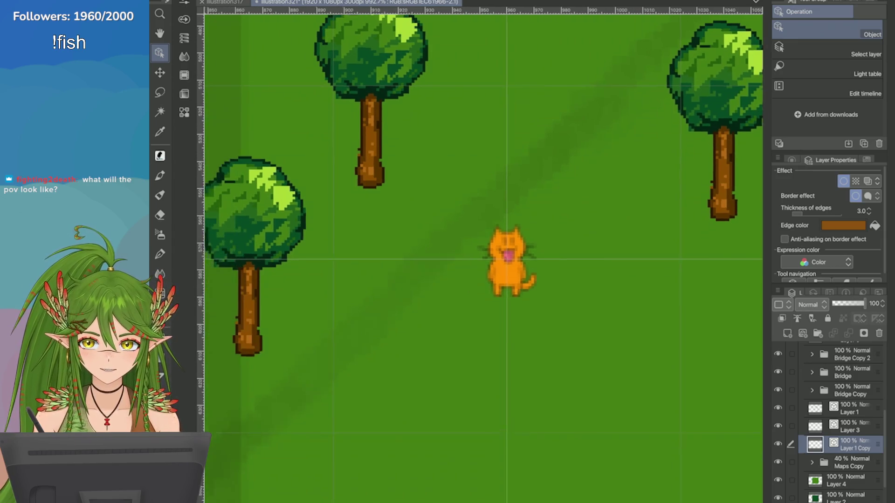
scroll(533, 318, "up", 1)
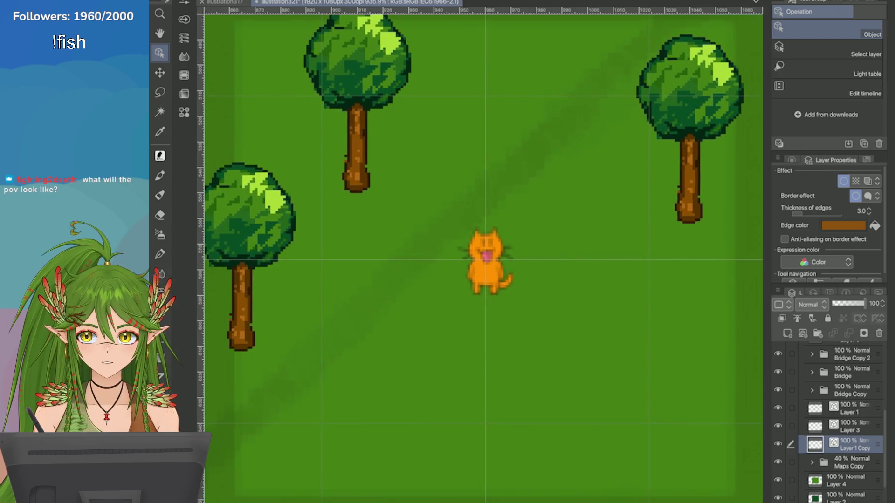
scroll(456, 164, "up", 1)
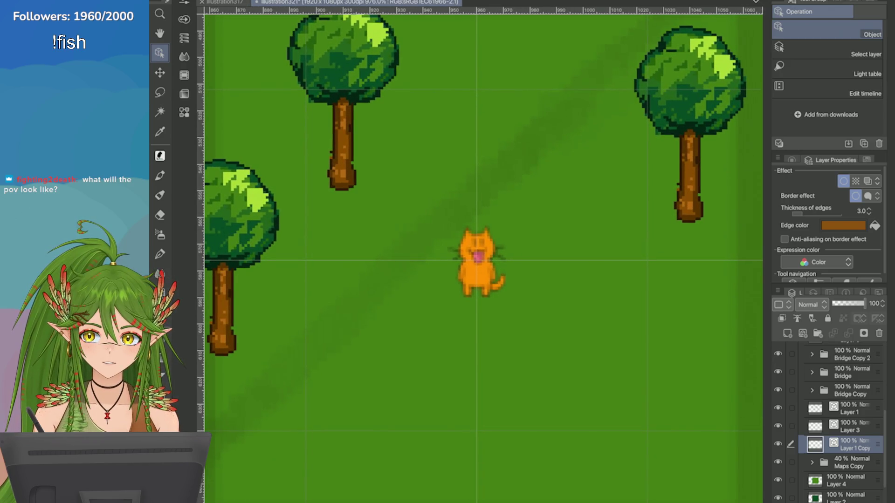
scroll(638, 154, "up", 1)
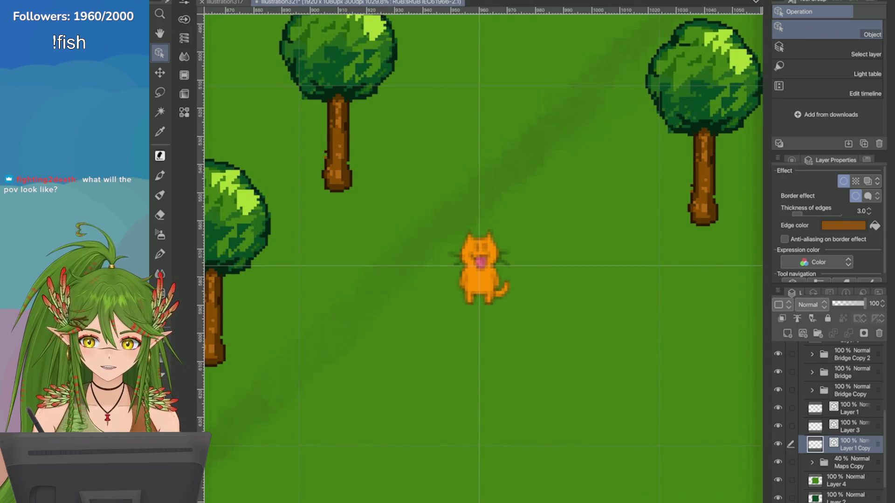
scroll(483, 256, "down", 3)
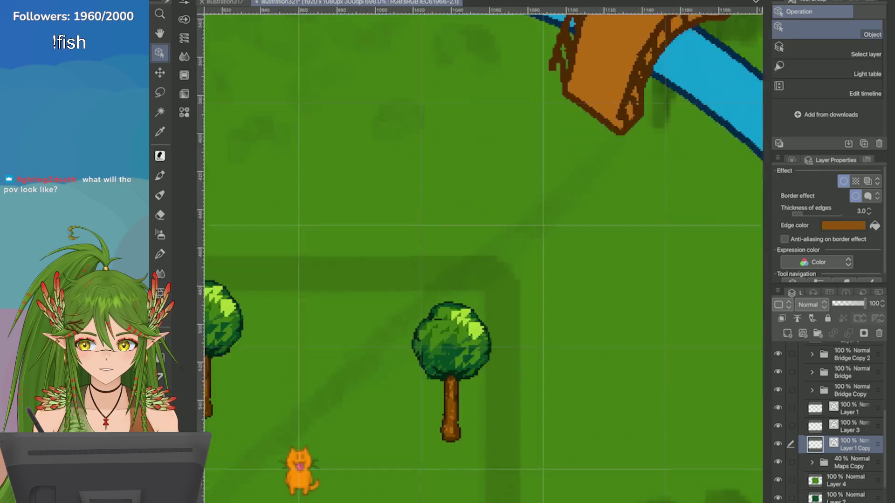
scroll(480, 256, "down", 8)
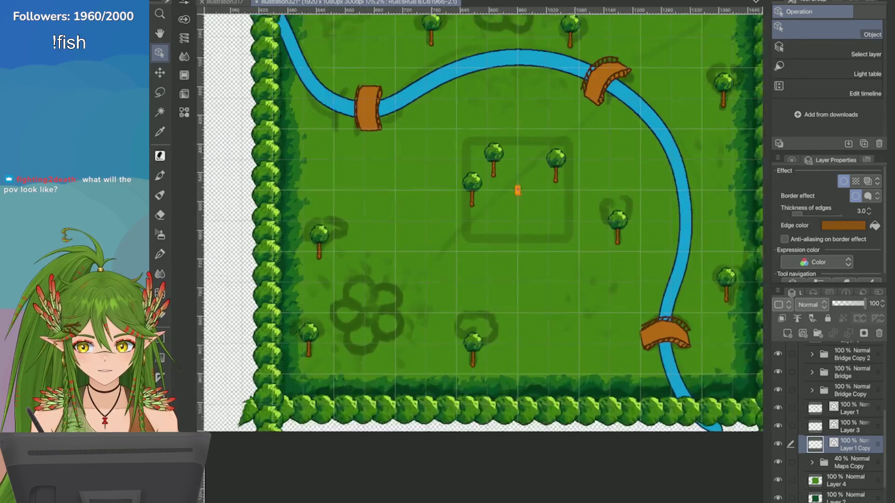
scroll(663, 204, "up", 1)
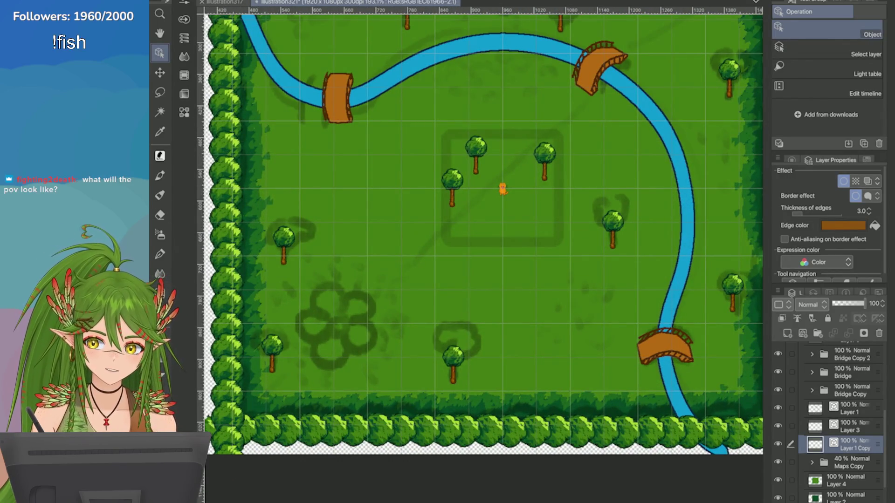
left_click(777, 426)
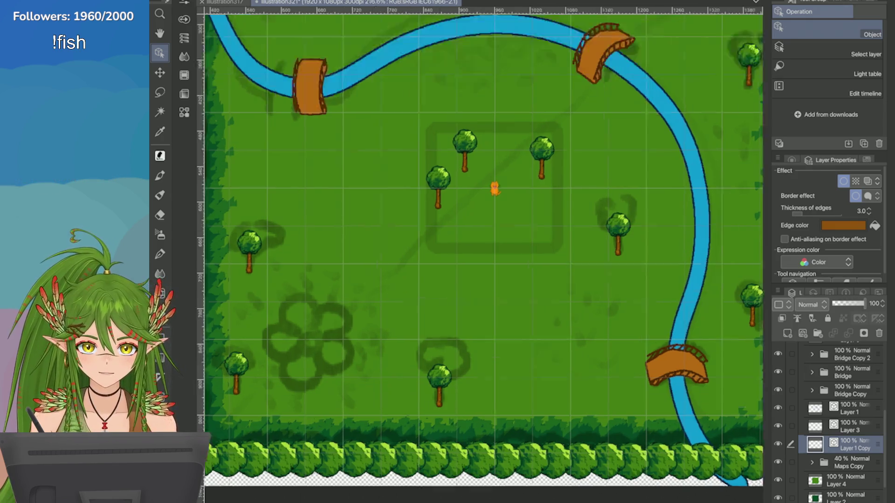
scroll(502, 188, "up", 10)
scroll(531, 247, "down", 5)
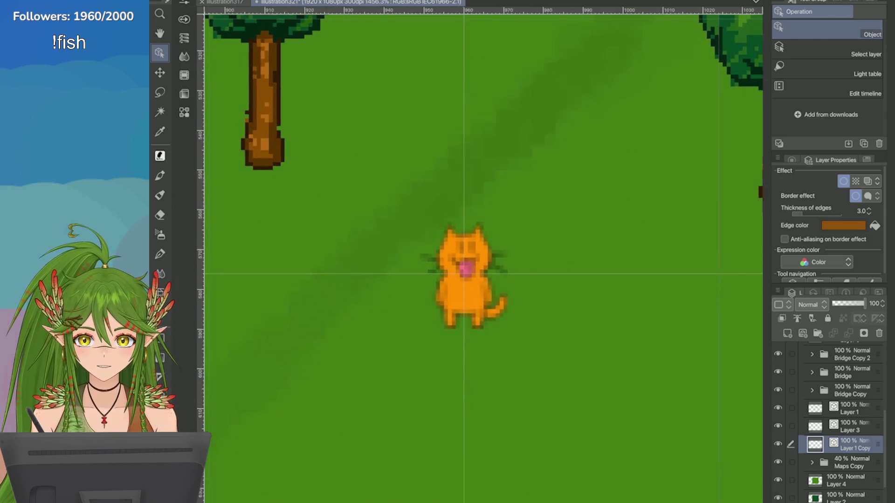
scroll(559, 247, "down", 3)
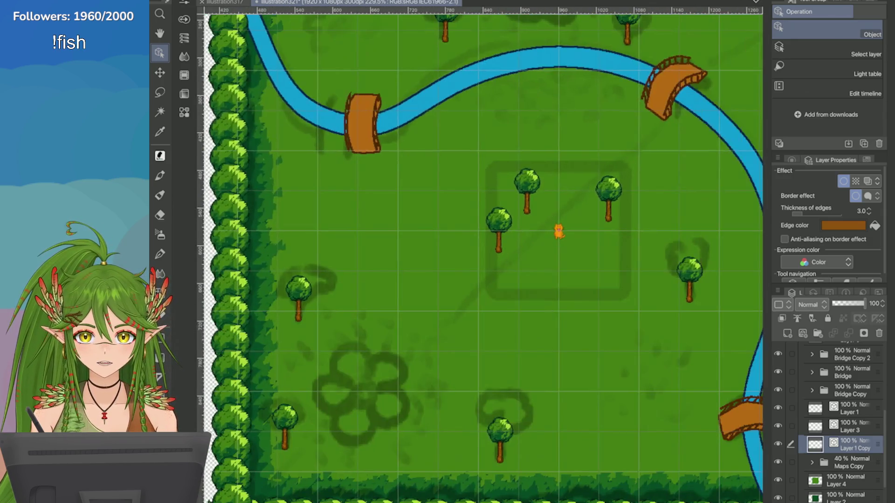
scroll(513, 233, "up", 2)
scroll(623, 256, "down", 2)
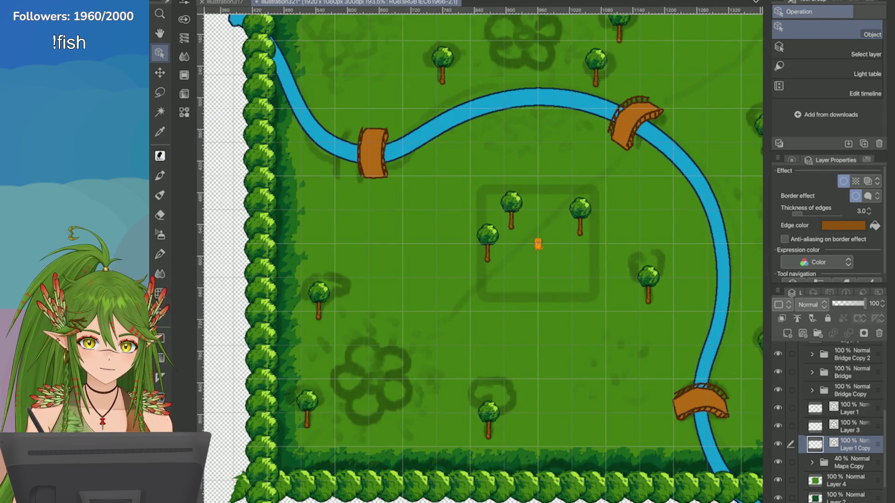
left_click(791, 159)
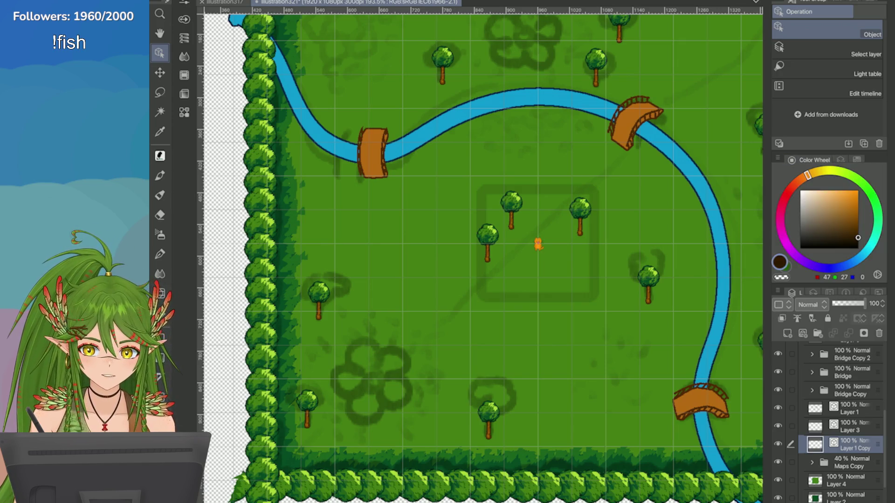
Step: Pick orange from the Game palette and select the pen's Right Triangle pixel brush
left_click(857, 159)
left_click(778, 229)
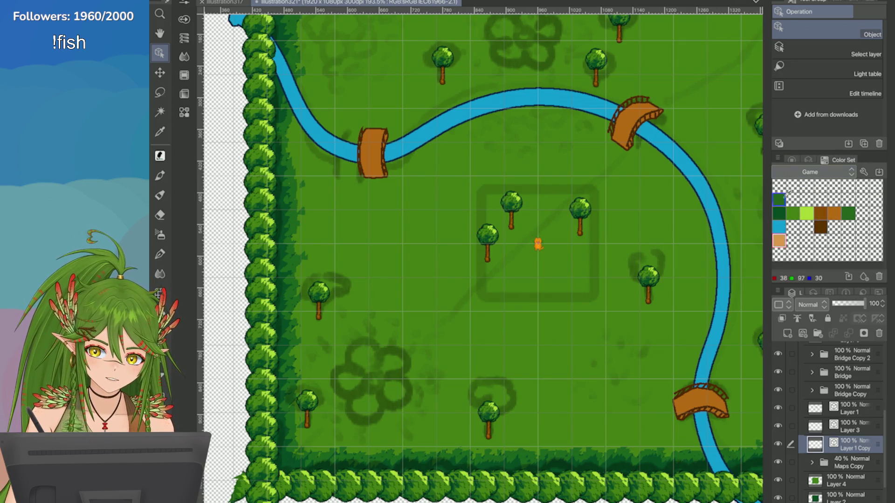
left_click(792, 159)
key("p")
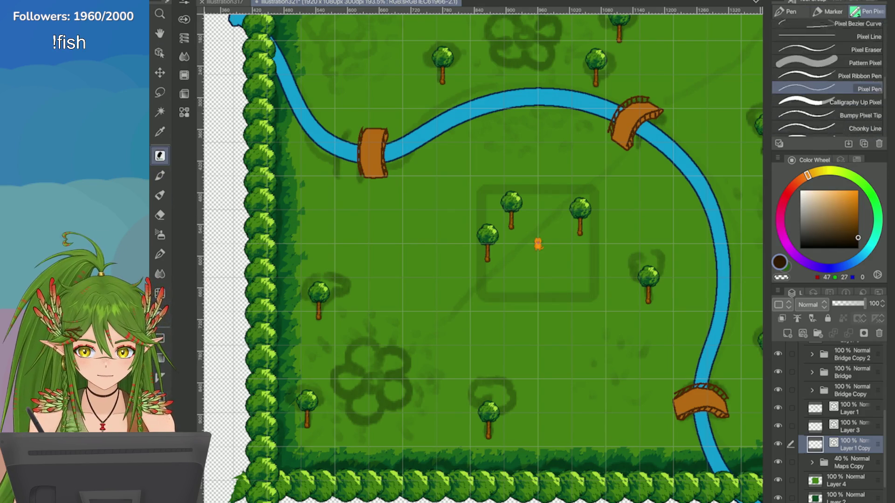
left_click(857, 160)
left_click(782, 233)
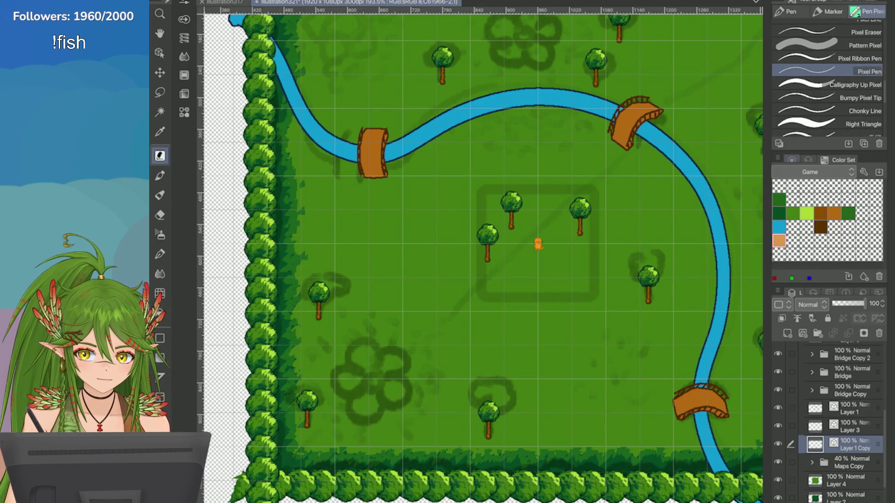
left_click(792, 160)
left_click(821, 100)
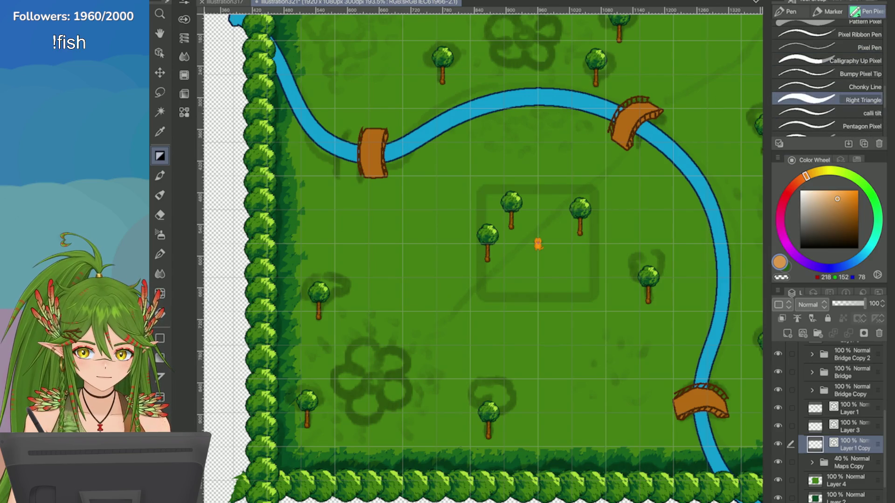
Step: Try several orange path strokes running down-left from the bridge, undoing each attempt
left_click_drag(623, 144, 582, 191)
key("ctrl+z")
mouse_move(625, 140)
left_mouse_down()
mouse_move(488, 276)
mouse_move(614, 157)
mouse_move(544, 227)
left_mouse_up()
key("ctrl+z")
key("ctrl+z")
key("ctrl+z")
left_click_drag(618, 149, 430, 344)
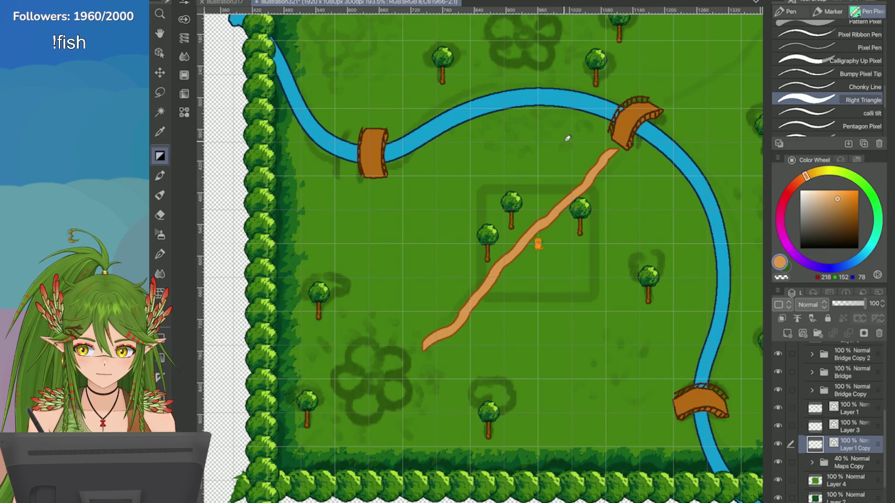
key("ctrl+z")
left_click_drag(617, 149, 488, 278)
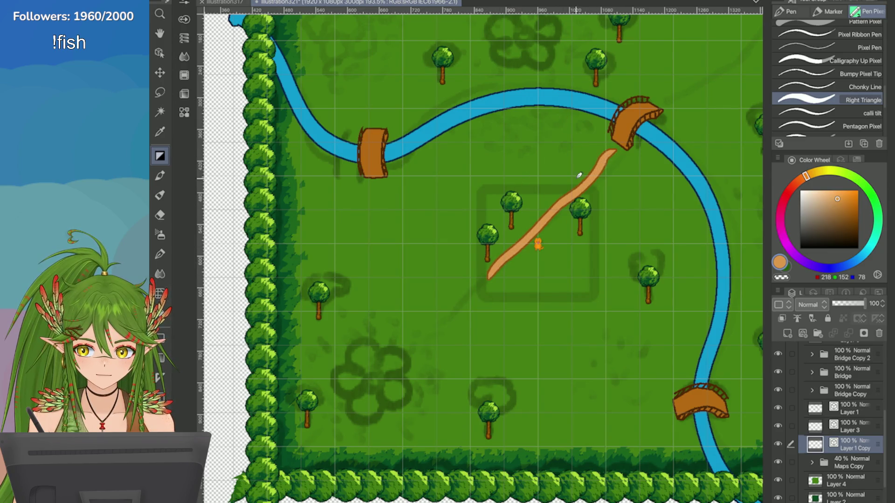
key("ctrl+z")
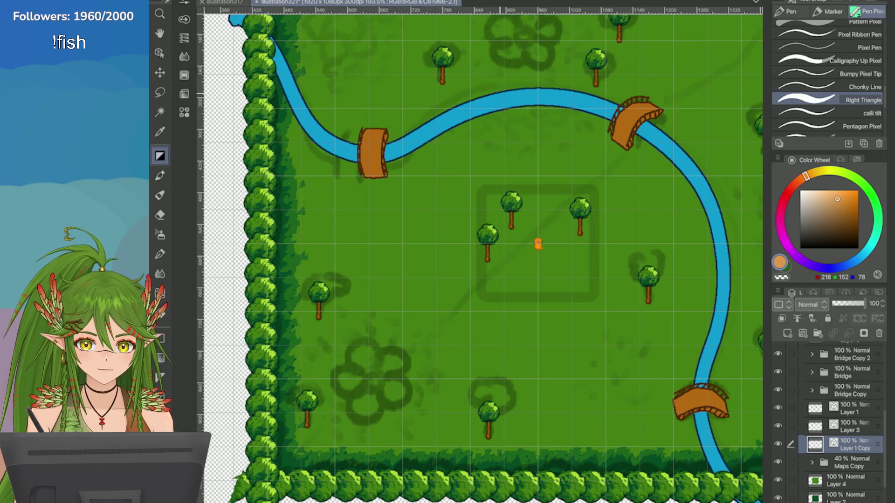
left_click_drag(614, 150, 562, 201)
key("ctrl+z")
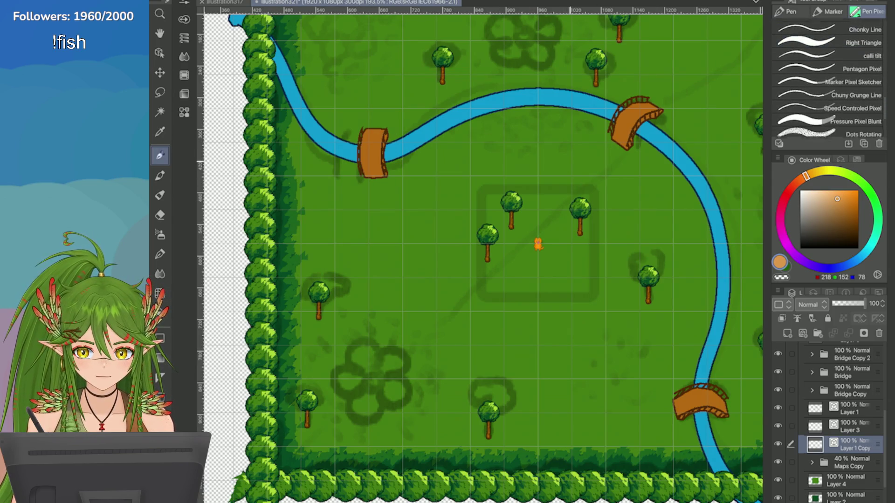
Step: With the Pressure Pixel Blunt brush, draw the path branch from the upper bridge to the top-right
left_click(855, 112)
left_click_drag(617, 145, 434, 333)
key("ctrl+z")
key("ctrl+z")
scroll(568, 175, "down", 2)
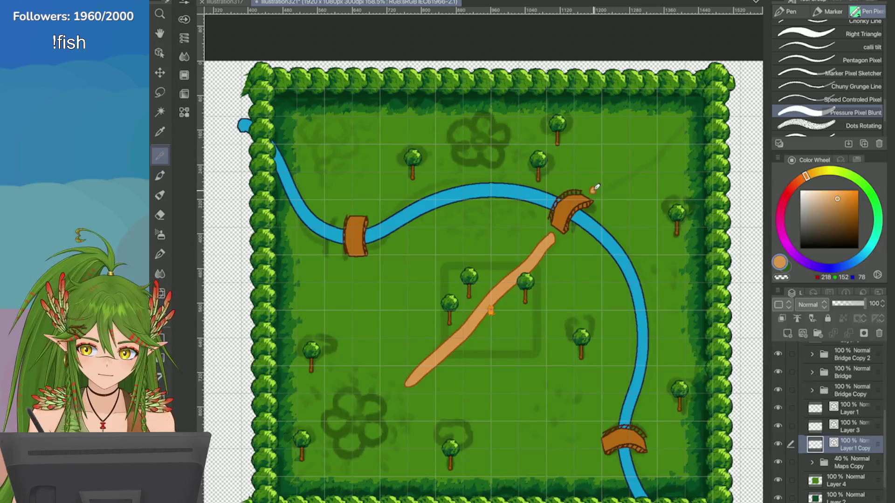
left_click_drag(596, 188, 683, 119)
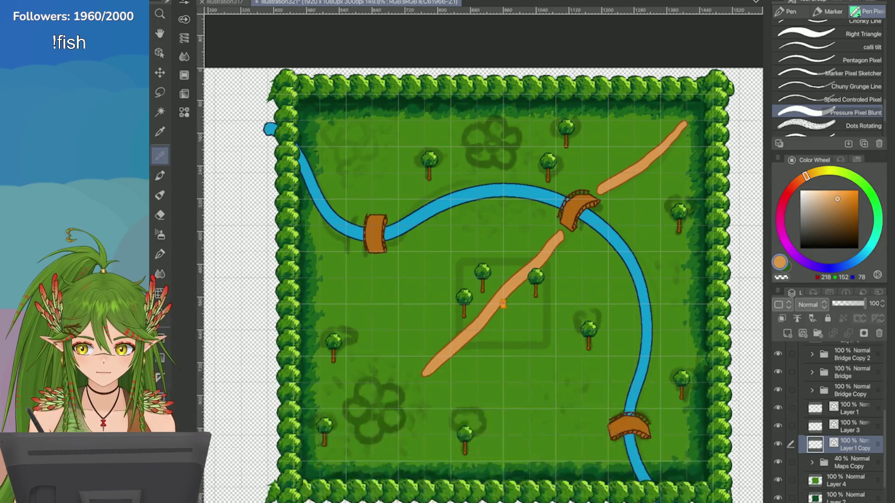
scroll(491, 311, "down", 3)
scroll(490, 311, "up", 3)
left_click_drag(491, 311, 506, 244)
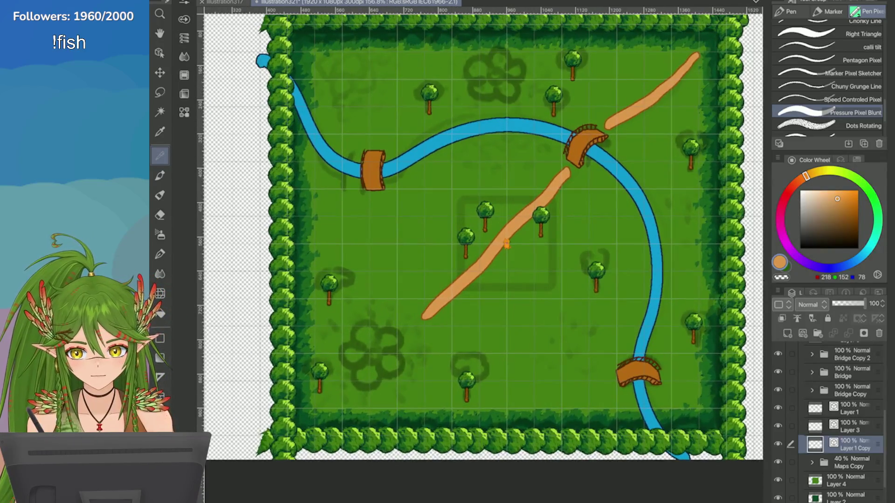
Step: Briefly lower the path layer's opacity to judge it against the map, then restore it
left_click_drag(864, 303, 854, 304)
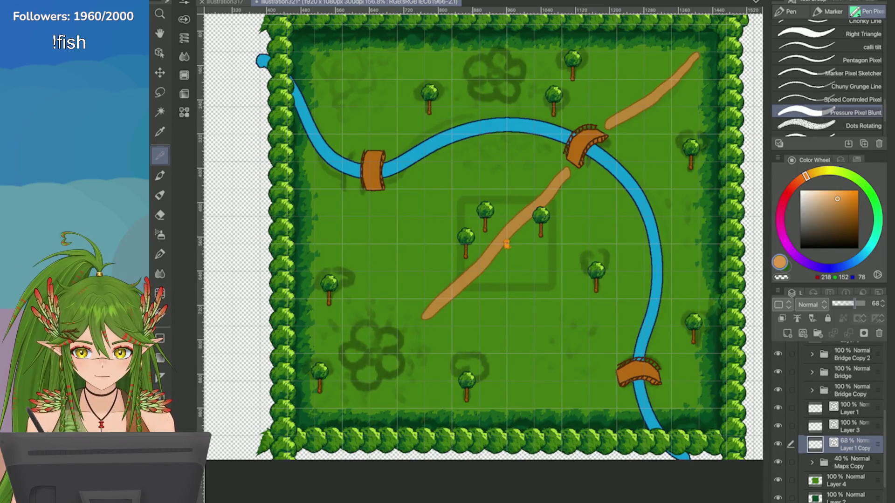
key("ctrl+z")
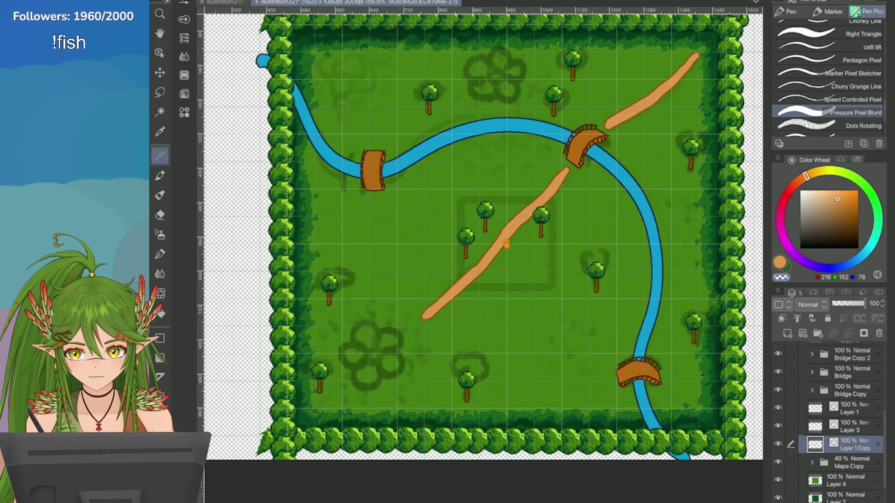
left_click(160, 92)
Step: Lasso the middle path section and free-transform it, rotating and stretching it to meet the upper bridge
mouse_move(421, 261)
left_mouse_down()
mouse_move(559, 313)
mouse_move(555, 156)
mouse_move(541, 160)
left_mouse_up()
left_click(207, 0)
mouse_move(243, 214)
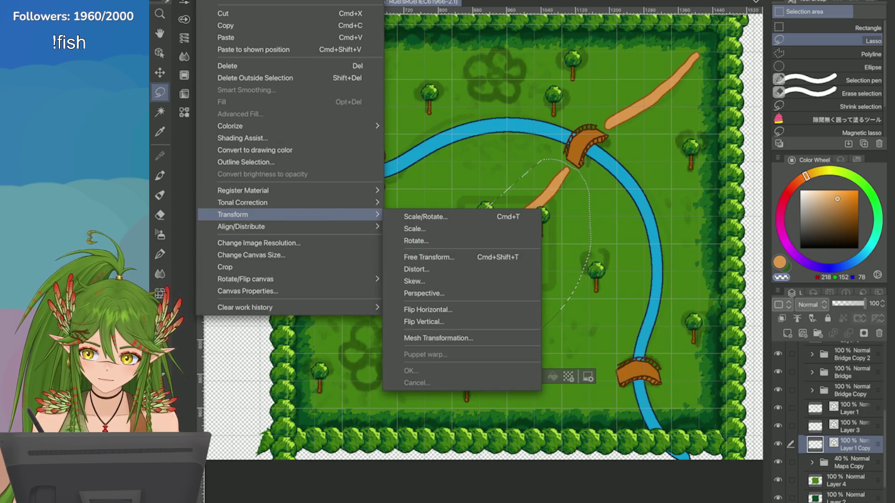
left_click(429, 257)
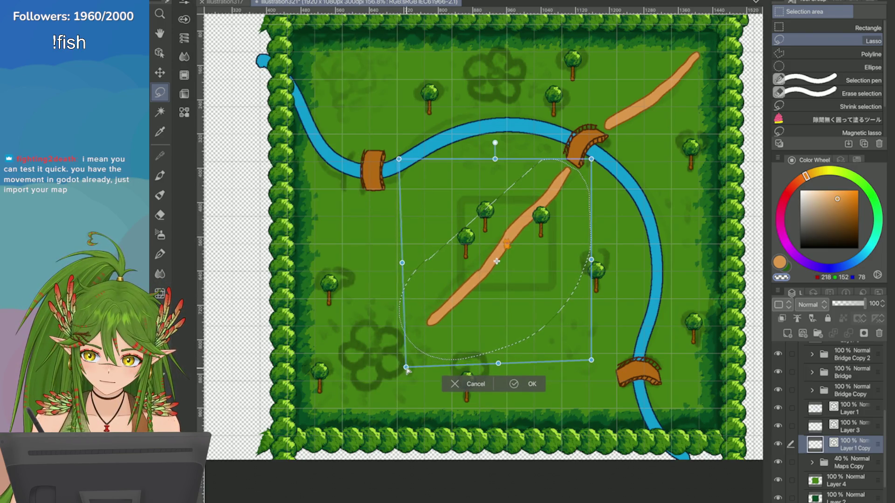
left_click_drag(406, 368, 411, 369)
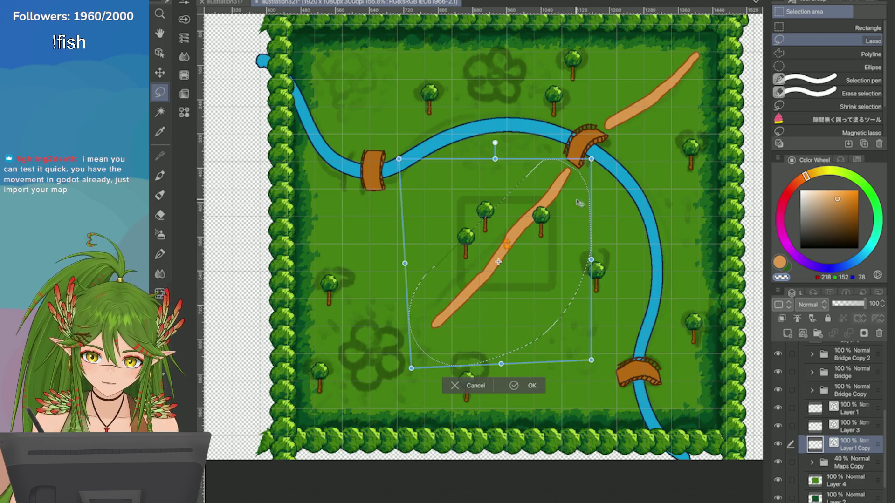
left_click_drag(411, 368, 406, 368)
left_click_drag(590, 359, 608, 369)
left_click_drag(368, 256, 425, 299)
left_click_drag(370, 270, 368, 274)
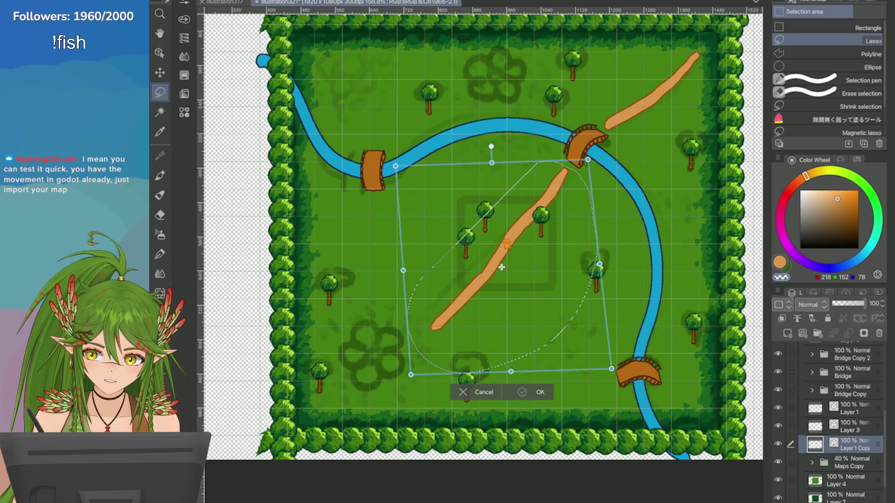
key("Return")
key("ctrl+d")
Step: Rework the path ends with the pixel pen, breaking the upper end and trimming the lower-left tip
scroll(507, 245, "up", 3)
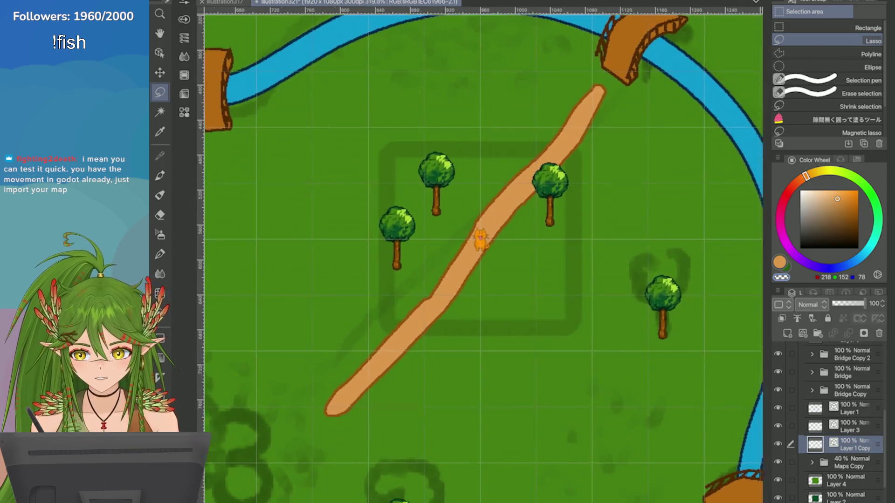
key("p")
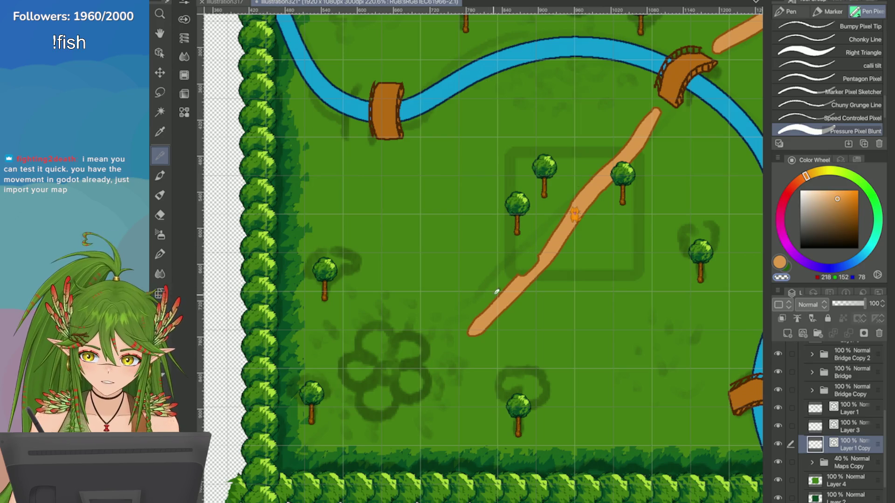
scroll(447, 282, "down", 2)
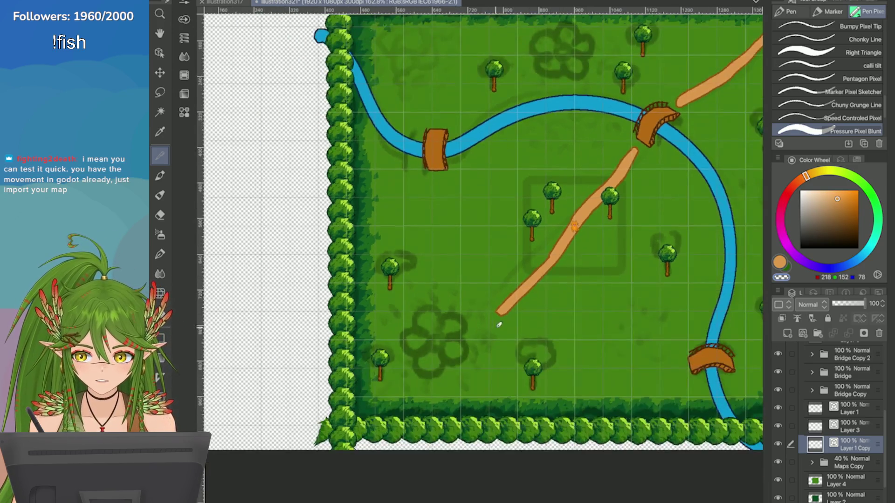
scroll(478, 258, "up", 2)
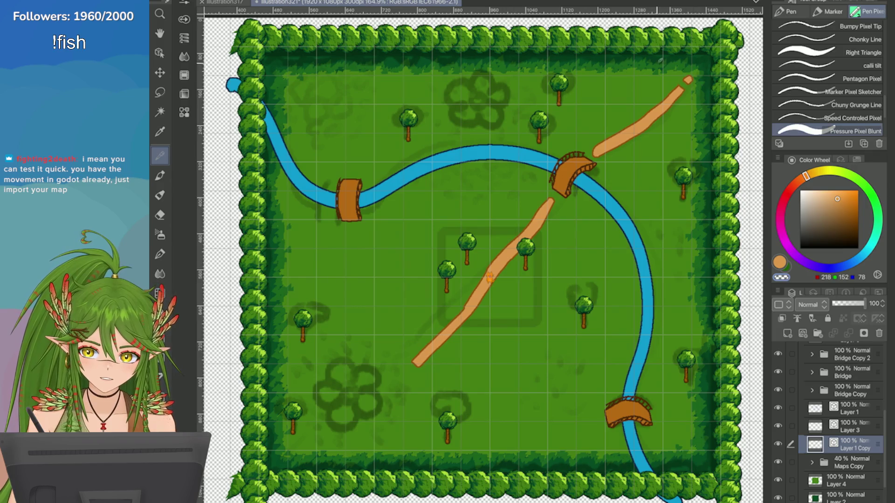
key("ctrl+z")
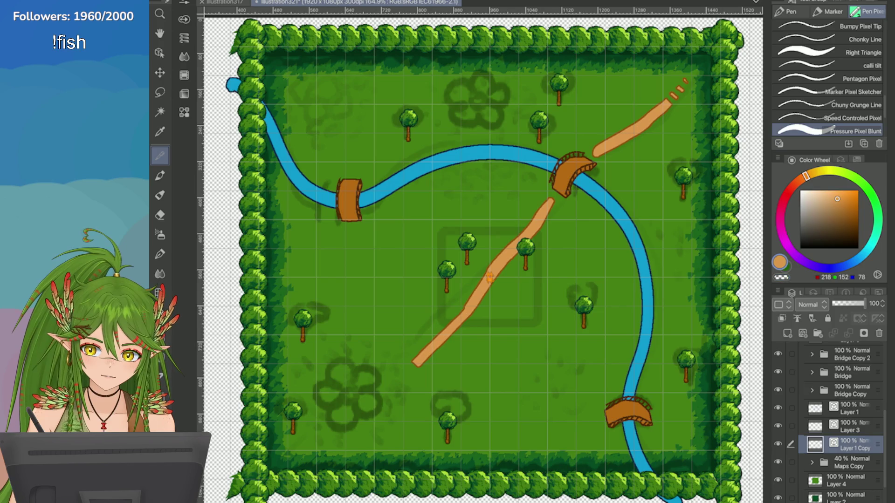
scroll(433, 332, "up", 2)
left_click_drag(437, 330, 400, 358)
key("ctrl+z")
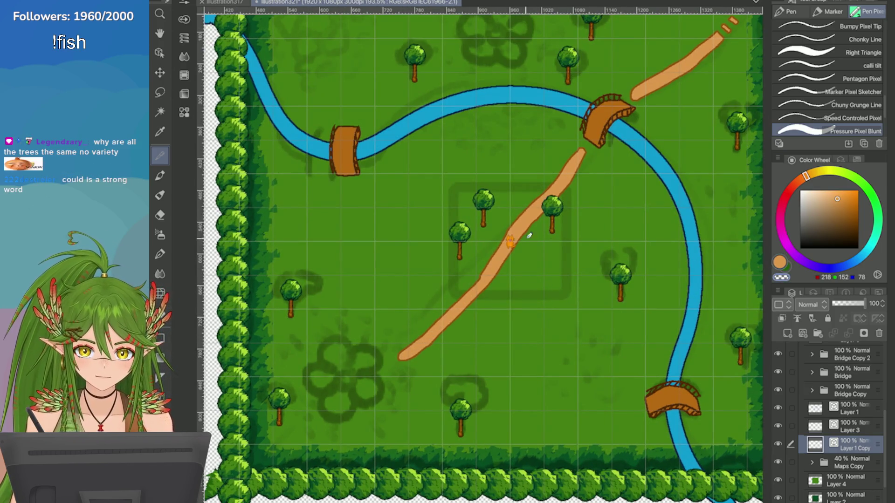
left_click_drag(638, 394, 701, 384)
scroll(701, 384, "up", 1)
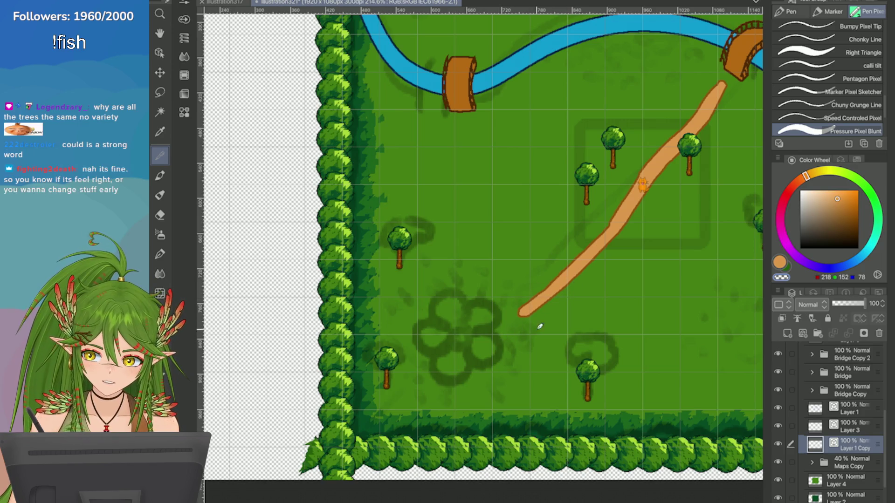
key("ctrl+z")
left_click_drag(530, 309, 535, 304)
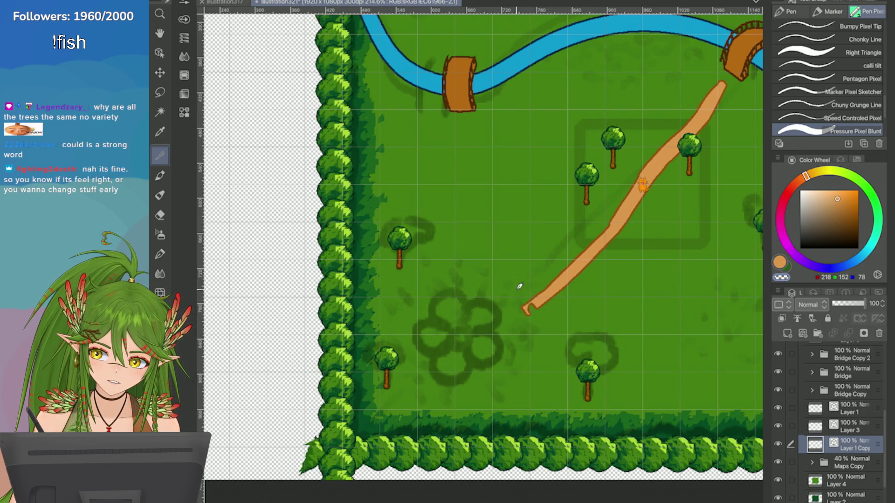
Step: Erase three spots in the path's lower-left tip to form stepping-stone dashes
left_click(530, 307)
left_click(540, 300)
left_click(550, 291)
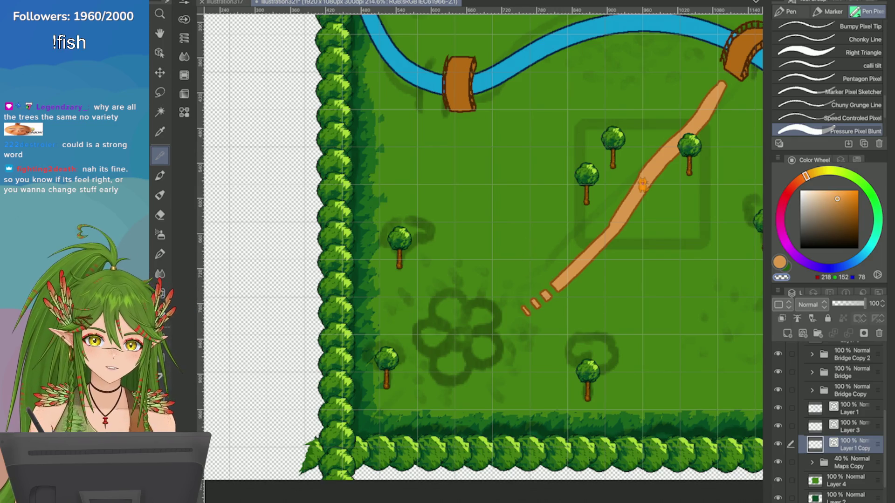
scroll(435, 239, "down", 2)
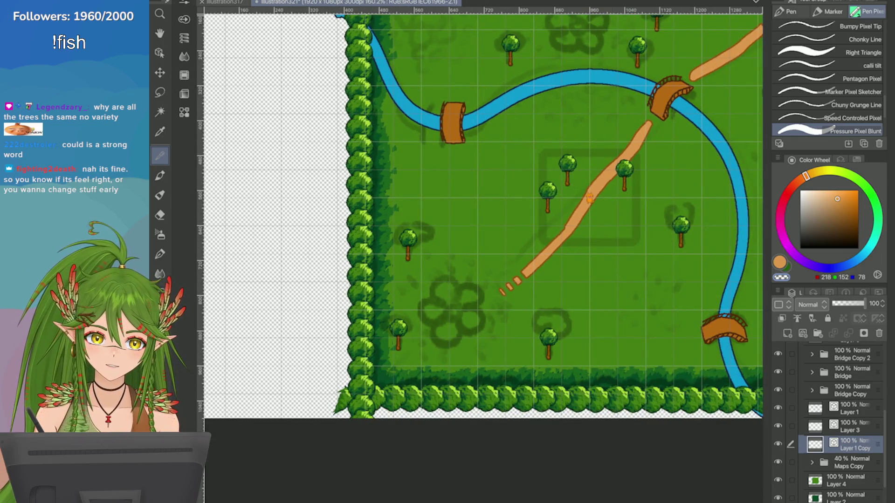
scroll(590, 198, "up", 2)
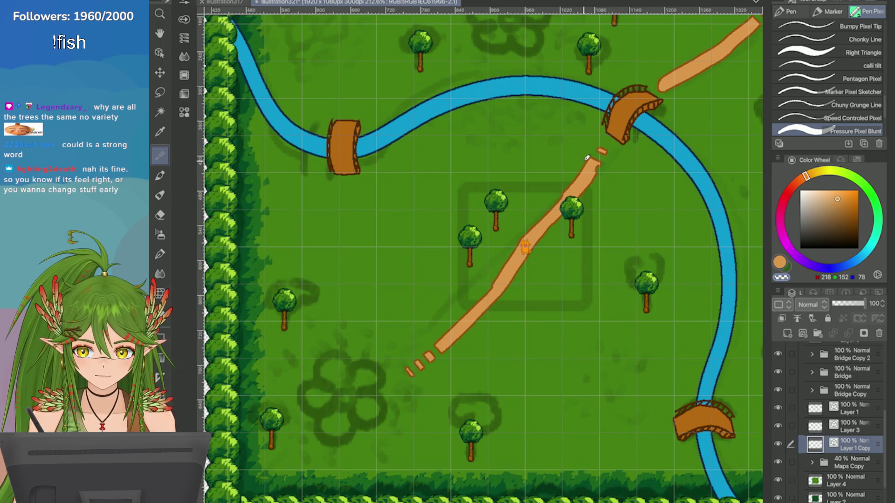
scroll(596, 168, "down", 5)
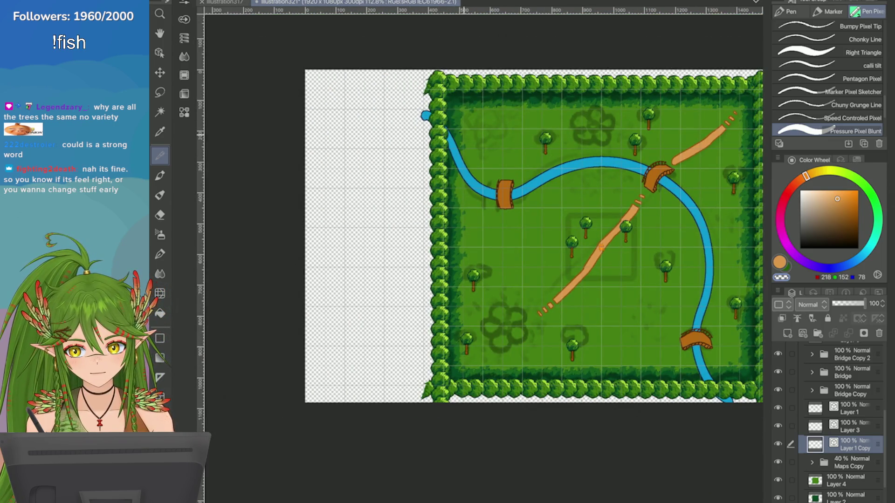
scroll(549, 148, "up", 3)
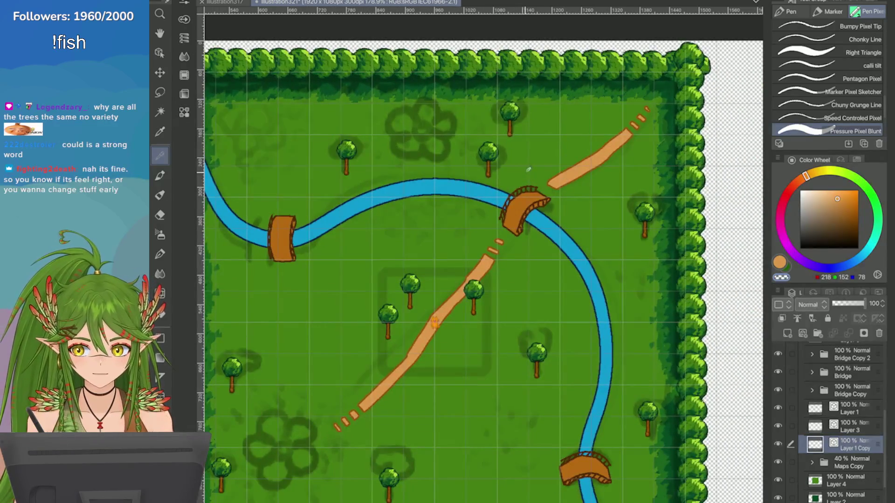
Step: Undo the latest path edit and fill the gap in the middle of the path
key("ctrl+z")
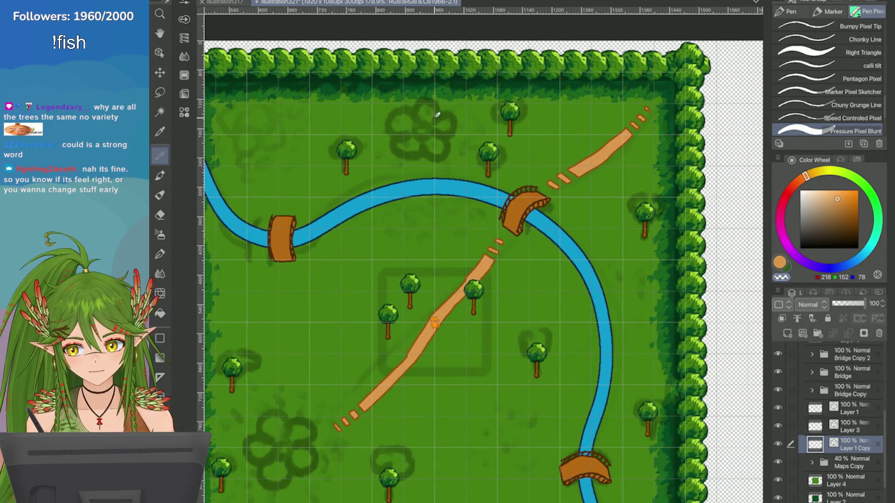
scroll(437, 114, "down", 2)
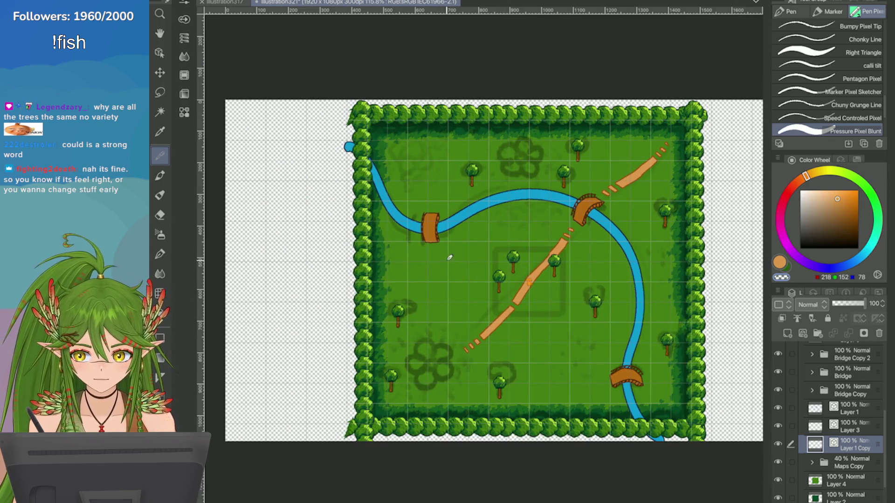
left_click_drag(511, 308, 516, 301)
scroll(549, 350, "up", 3)
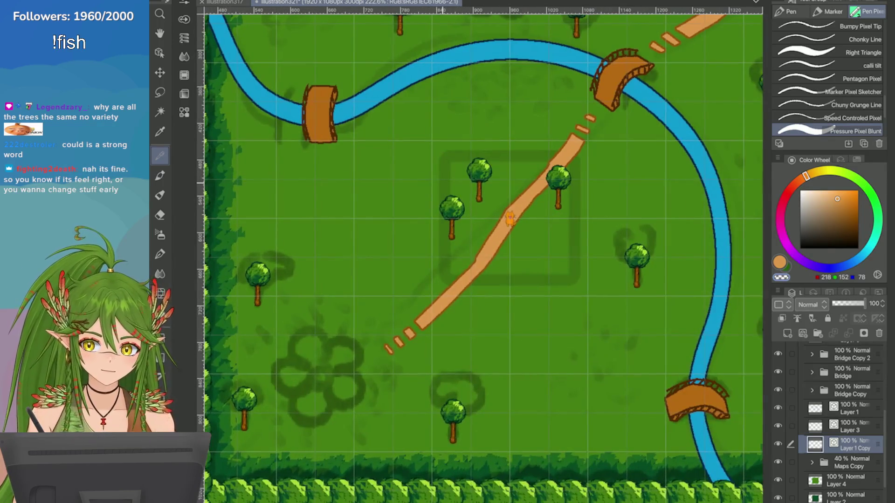
left_click(845, 204)
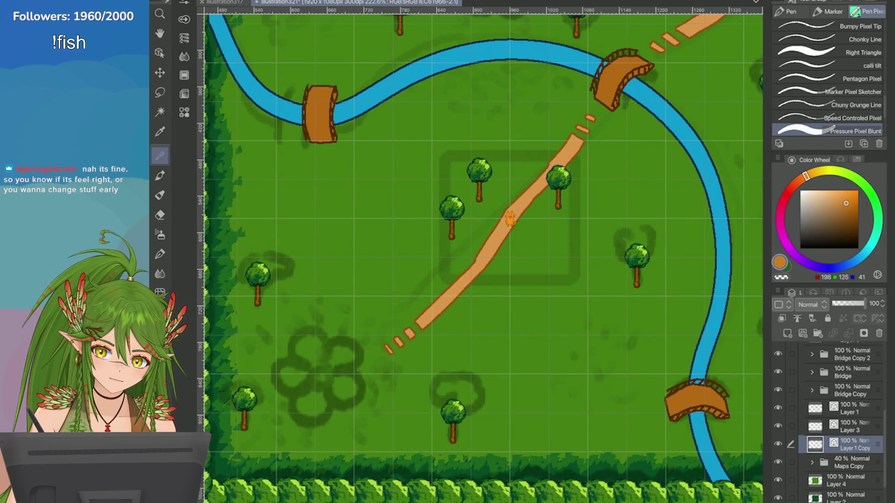
Step: Dab darker brown speckled shading along the lower and upper stretches of the path
left_click_drag(501, 228, 450, 292)
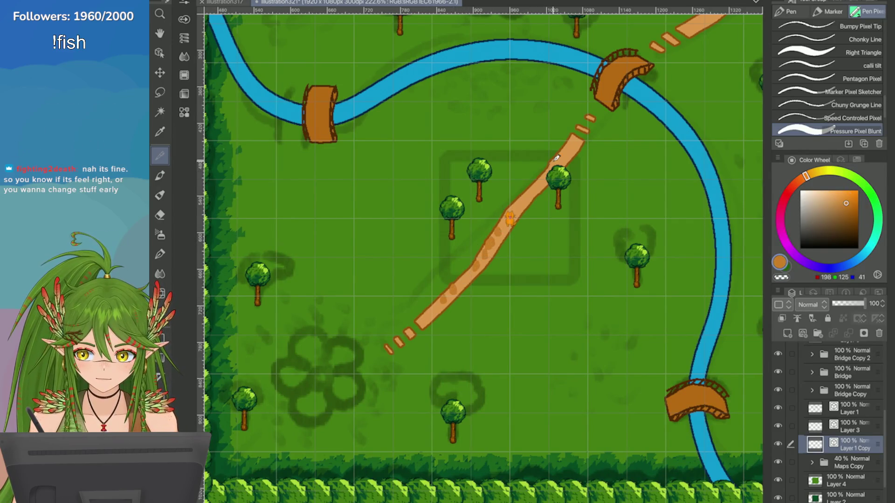
left_click_drag(557, 161, 539, 177)
scroll(647, 22, "down", 3)
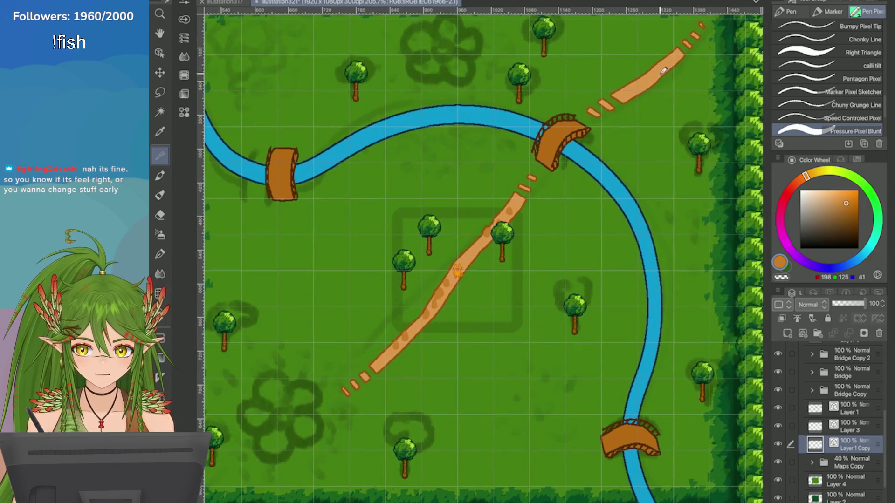
scroll(634, 89, "down", 3)
scroll(744, 153, "up", 3)
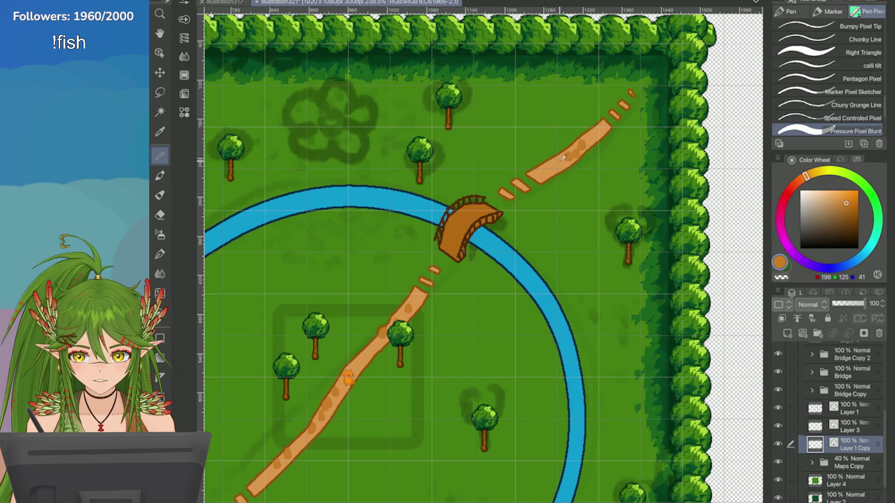
scroll(699, 140, "down", 3)
Step: Save the map file, then switch to the Operation and Lasso tools
key("ctrl+s")
scroll(699, 140, "down", 1)
scroll(738, 256, "up", 1)
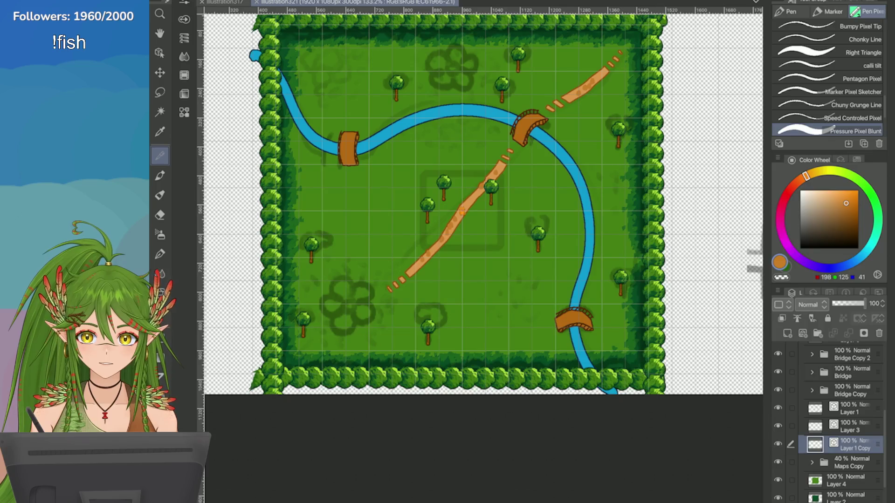
scroll(480, 249, "down", 3)
scroll(720, 326, "up", 2)
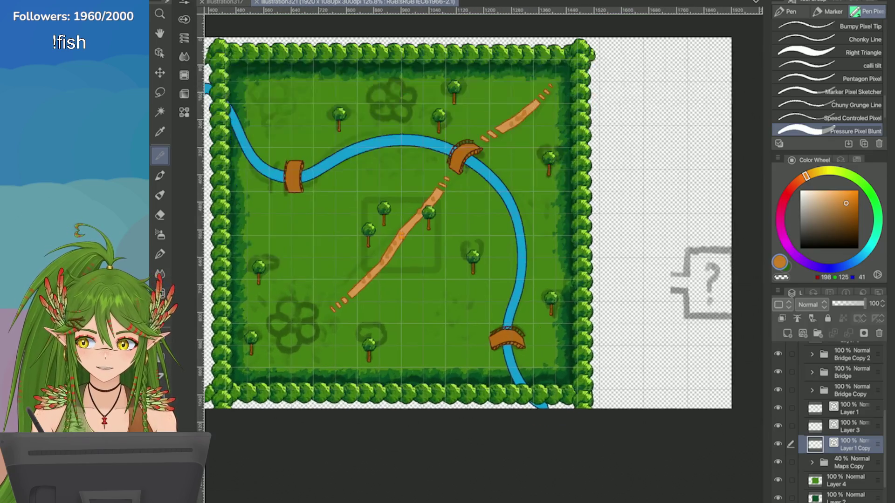
key("o")
scroll(720, 326, "up", 2)
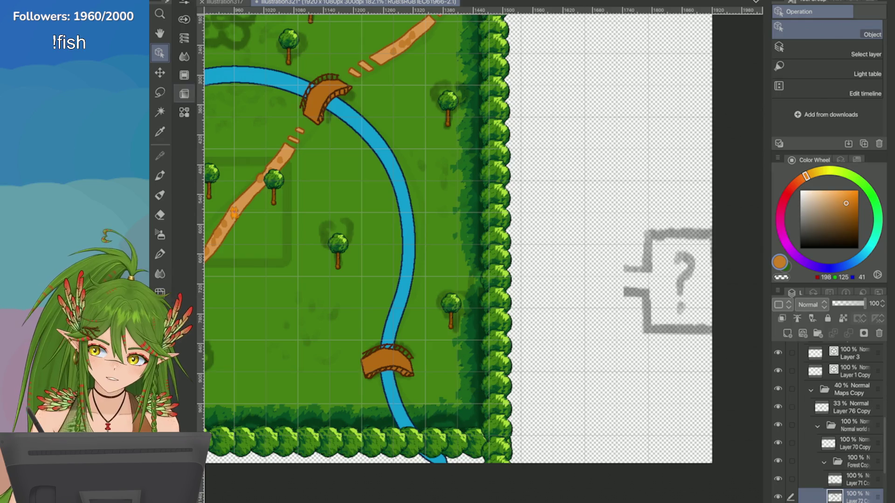
left_click(160, 92)
scroll(727, 303, "down", 4)
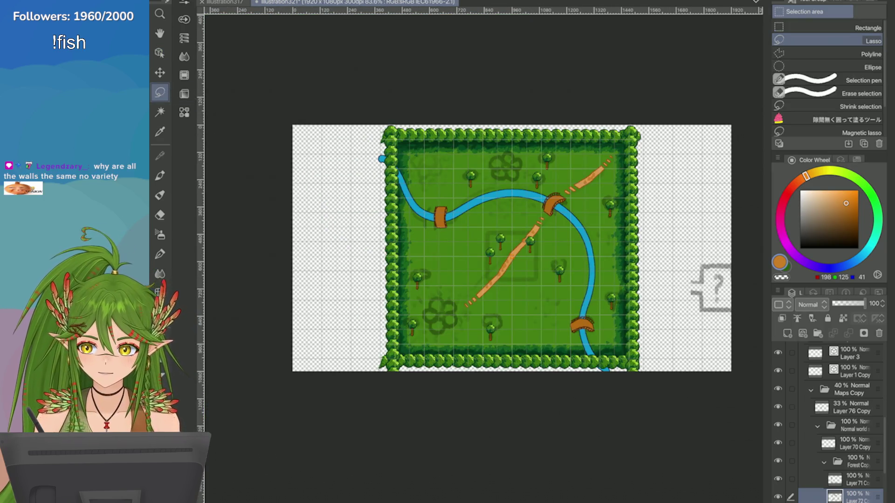
Step: Save the forest map illustration with Ctrl+S
key("ctrl+s")
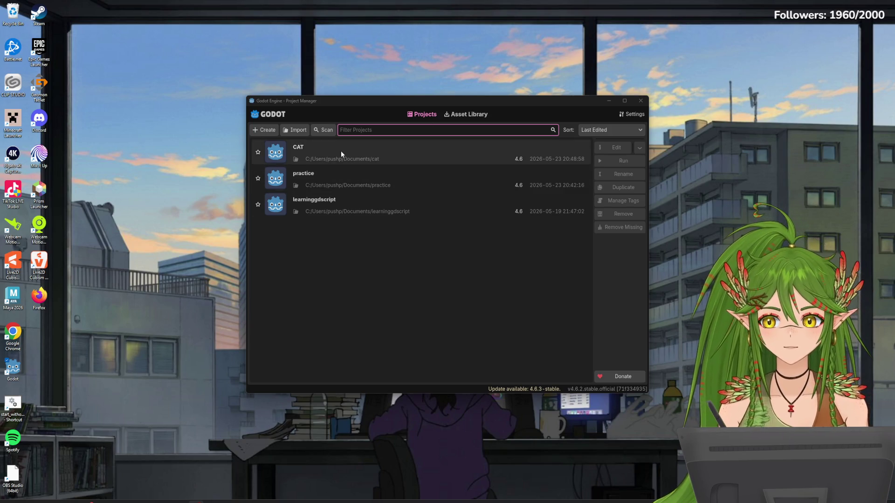
Step: Open the CAT project, run the game, walk the cat left and right, then close it
double_click(372, 152)
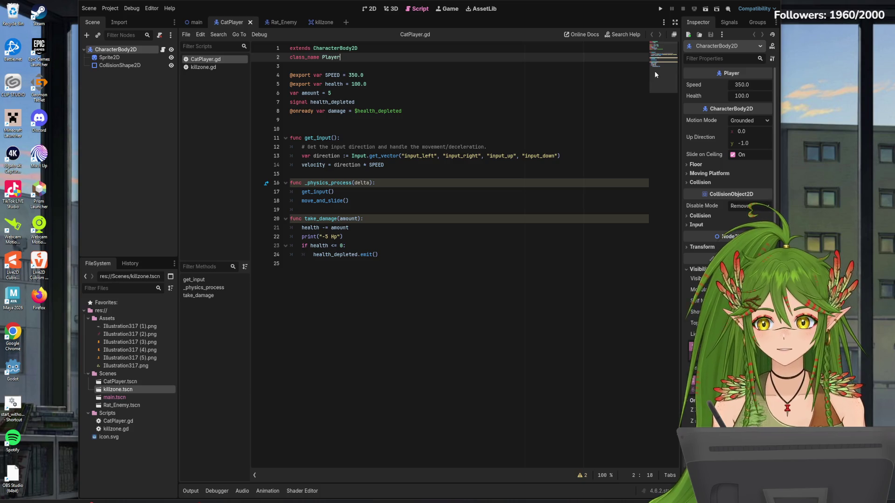
left_click(374, 9)
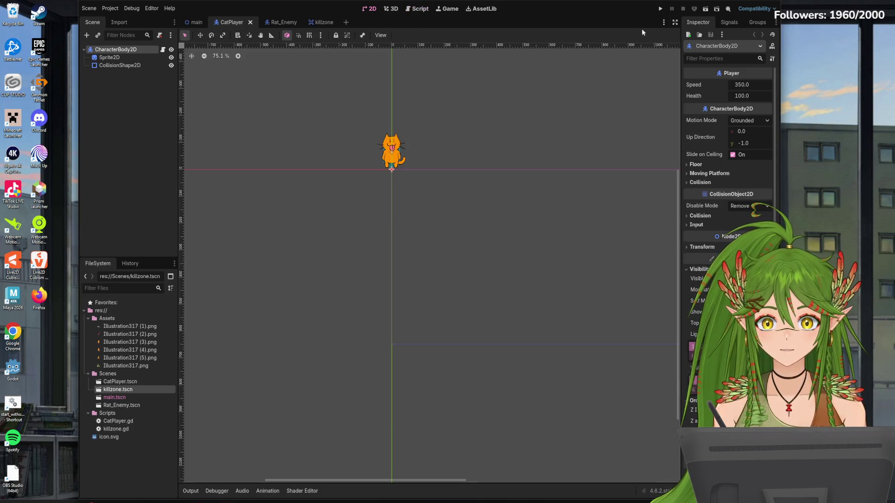
left_click(659, 8)
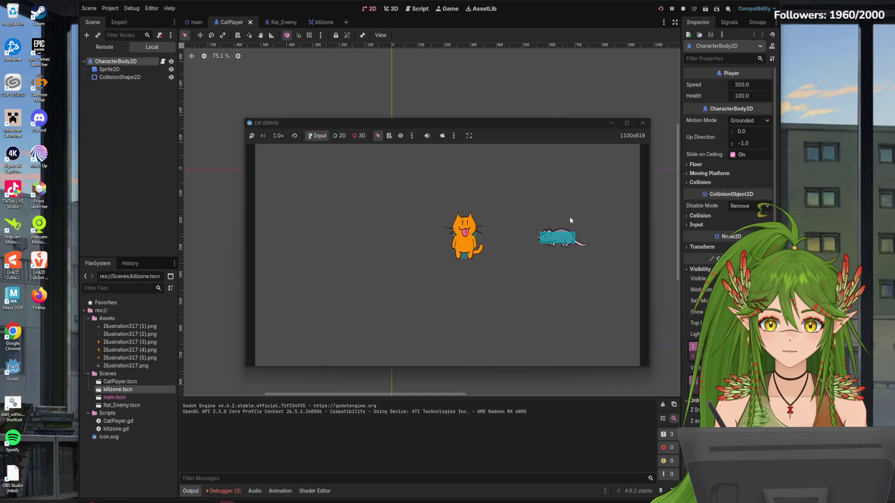
key("Left")
key("Right")
key("Left")
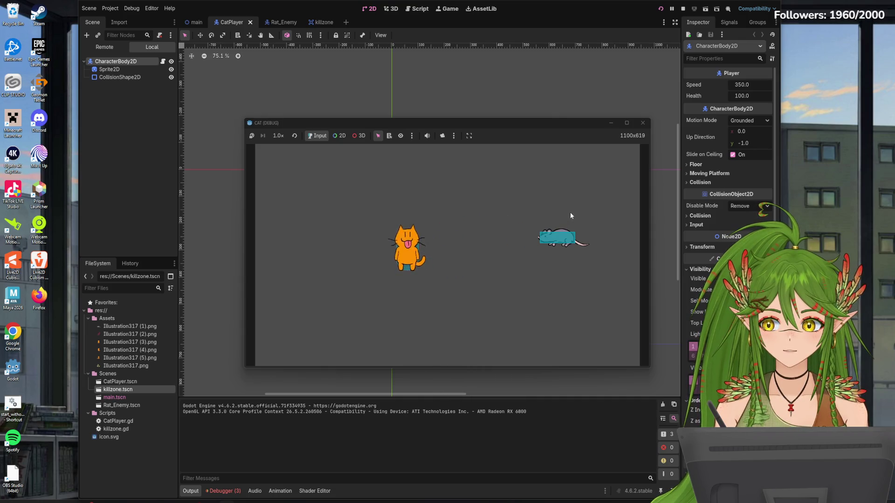
key("Right")
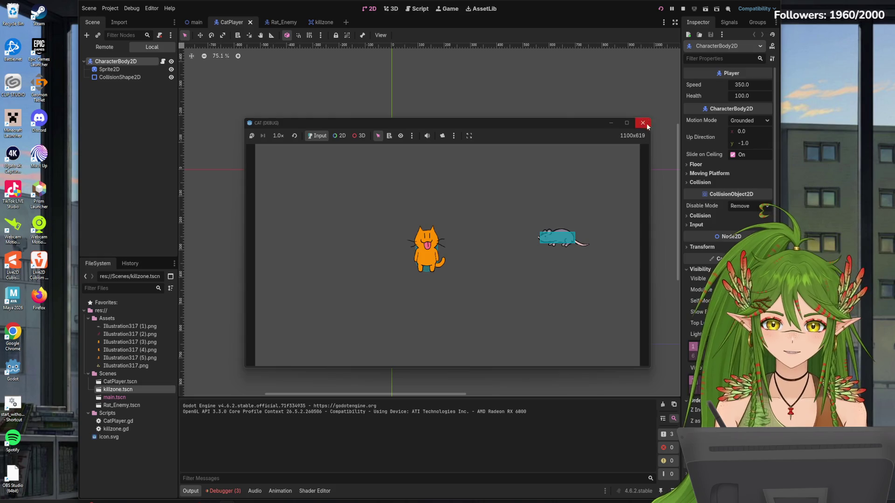
left_click(643, 123)
scroll(430, 222, "down", 5)
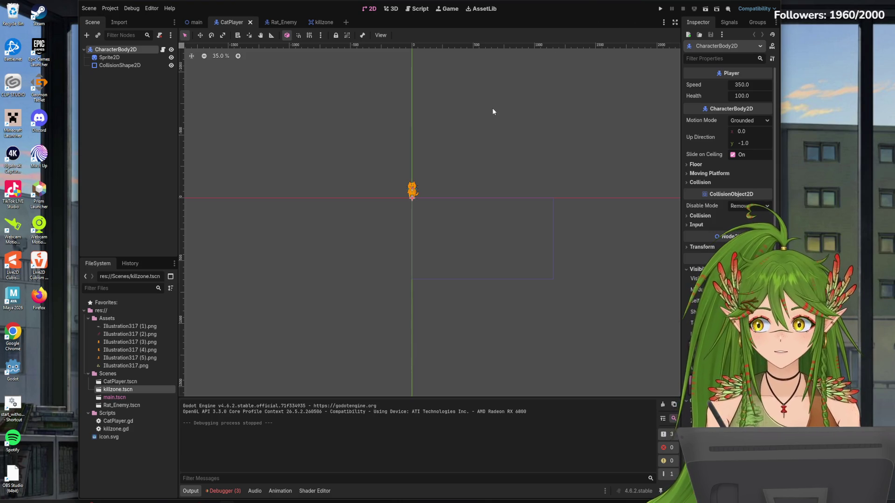
Step: Return the editor to full screen and move the Cat left and down in main.tscn
double_click(264, 8)
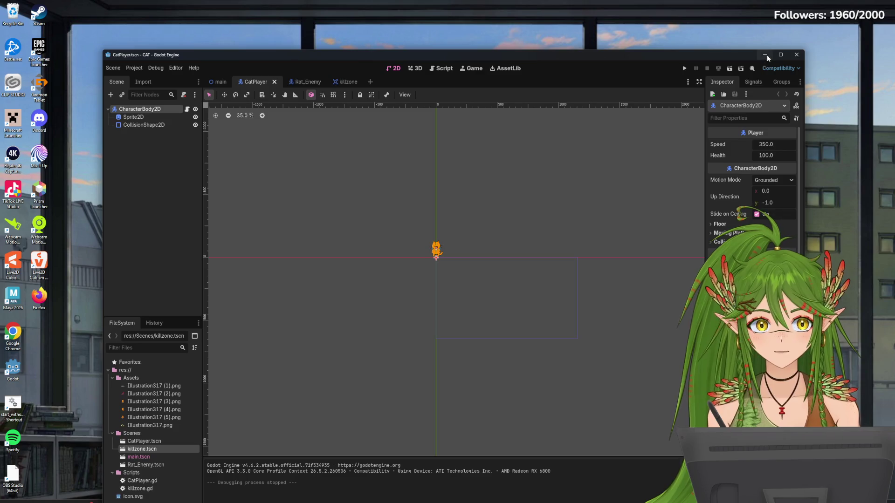
left_click(780, 55)
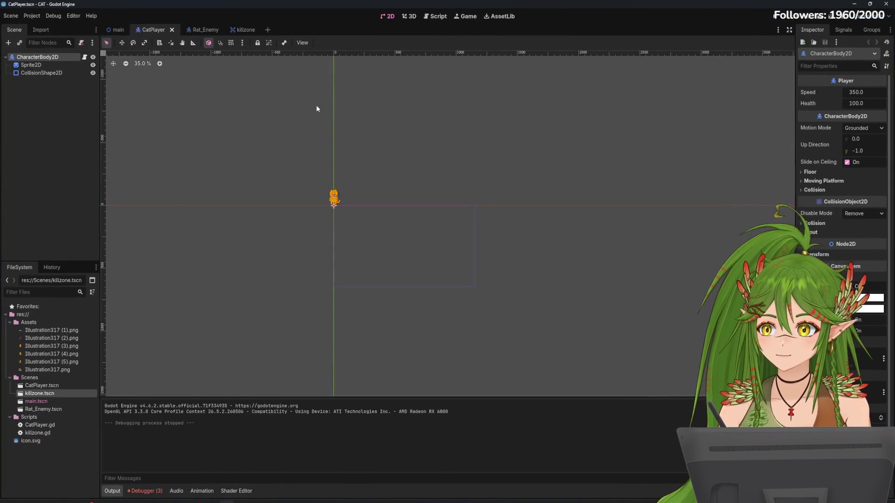
left_click(116, 30)
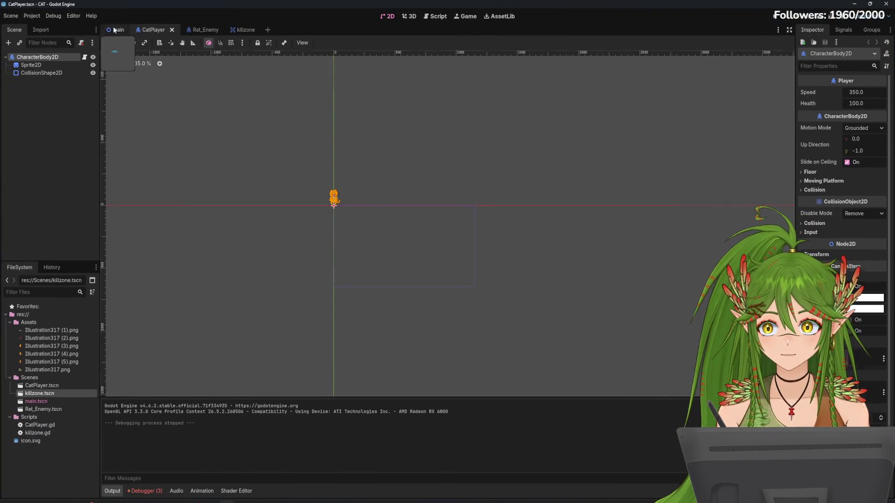
right_click(392, 235)
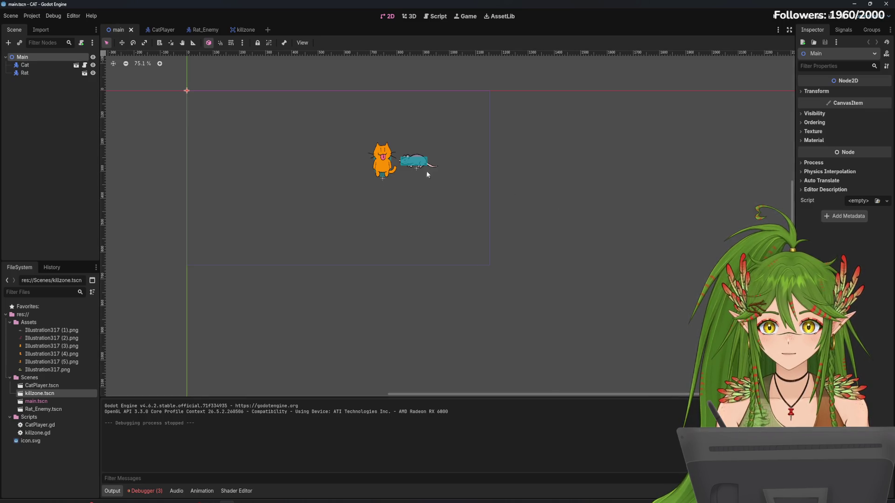
left_click_drag(409, 171, 507, 208)
left_click(479, 200)
scroll(477, 201, "up", 4)
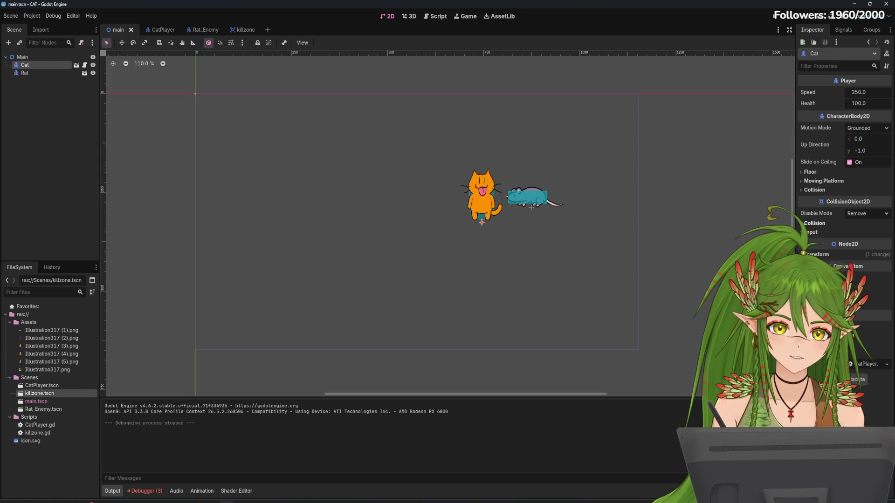
left_click(814, 223)
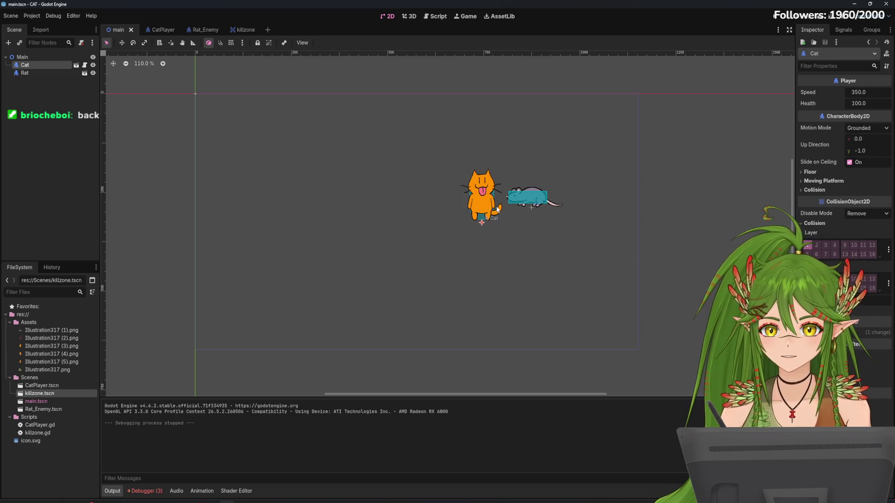
left_click_drag(491, 205, 436, 237)
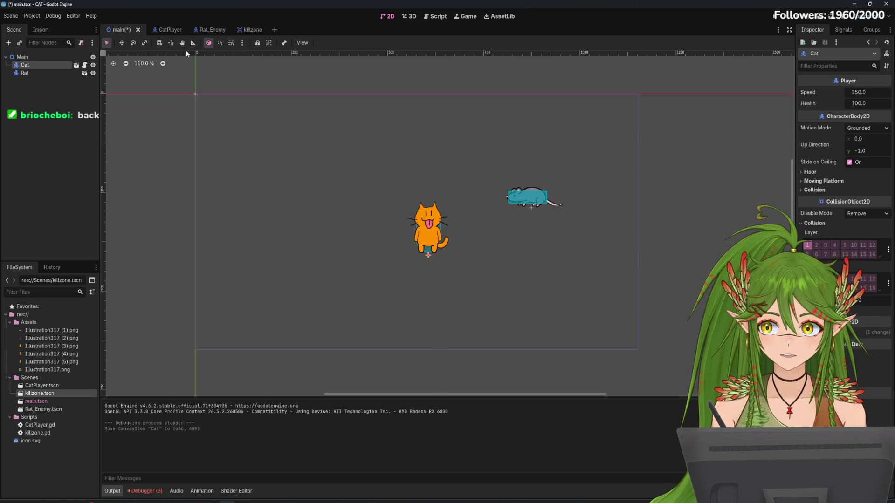
Step: In CatPlayer, set the collision shape's Z Index to 1 and move it up to (0, -66)
left_click(167, 29)
scroll(330, 191, "up", 8)
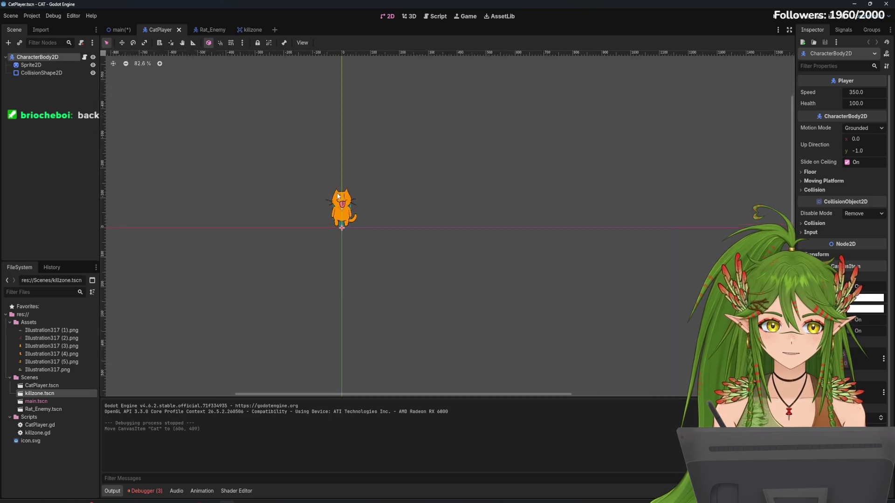
left_click(356, 217)
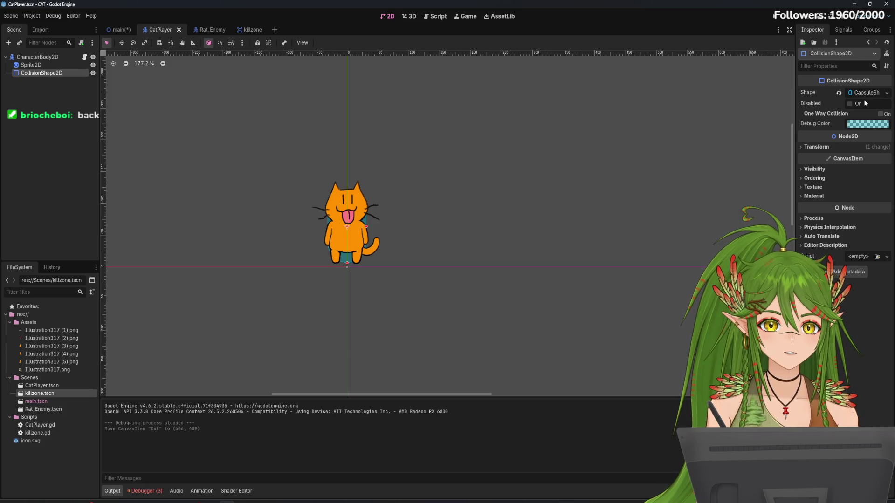
left_click(815, 178)
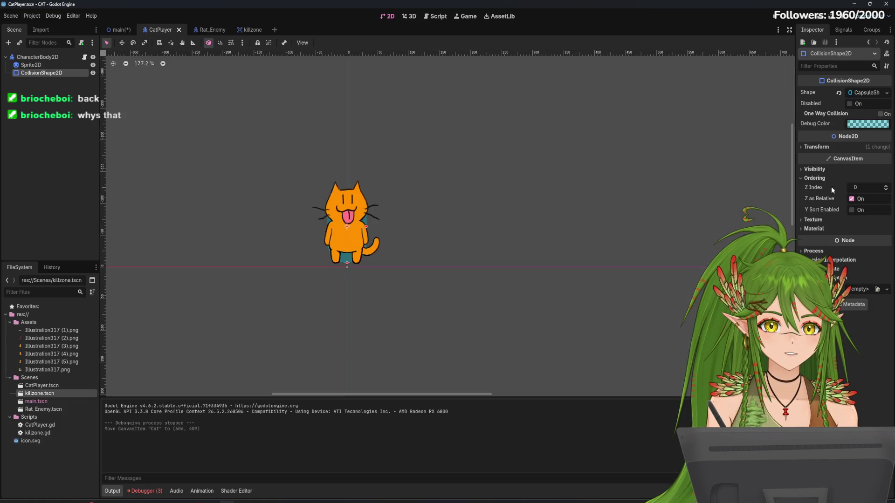
left_click(886, 187)
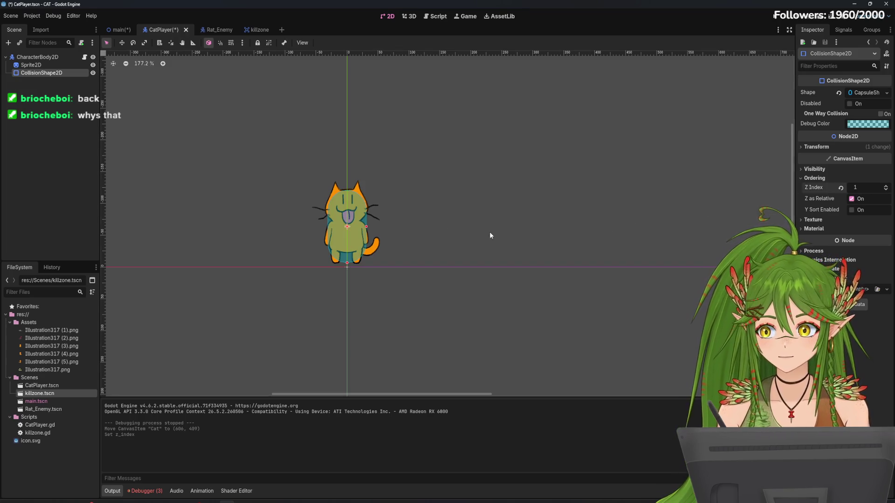
left_click(460, 171)
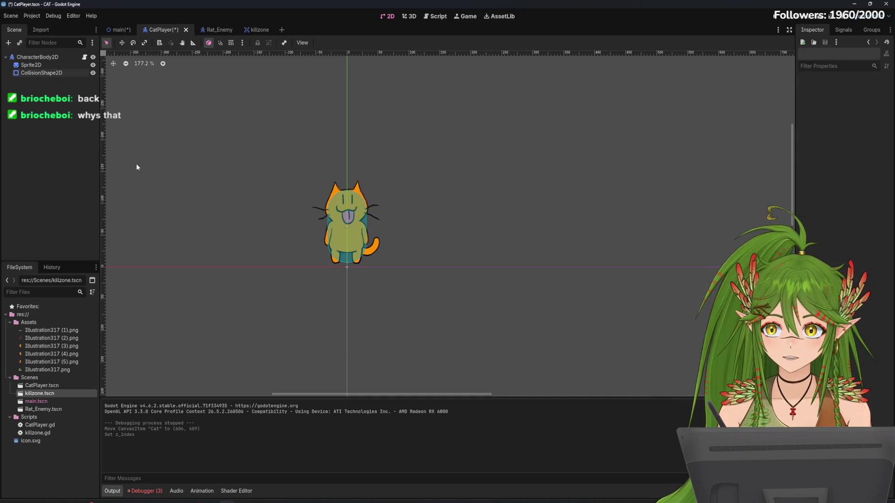
left_click(39, 57)
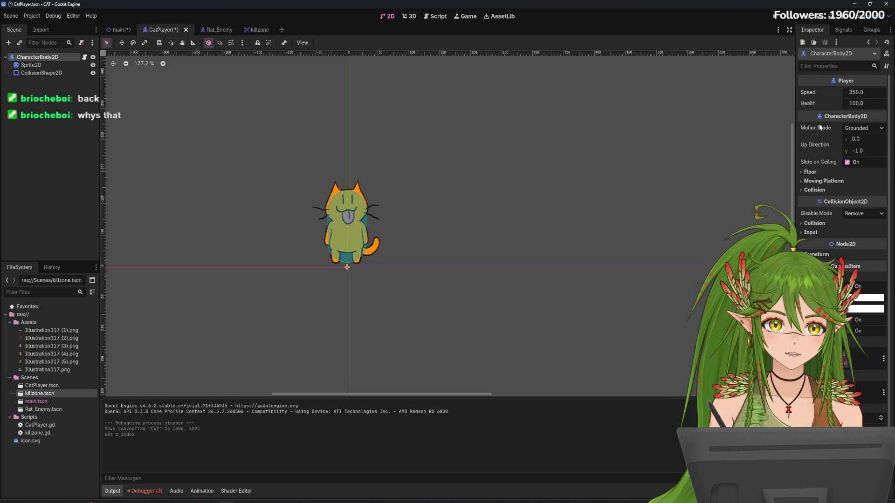
left_click_drag(342, 200, 342, 198)
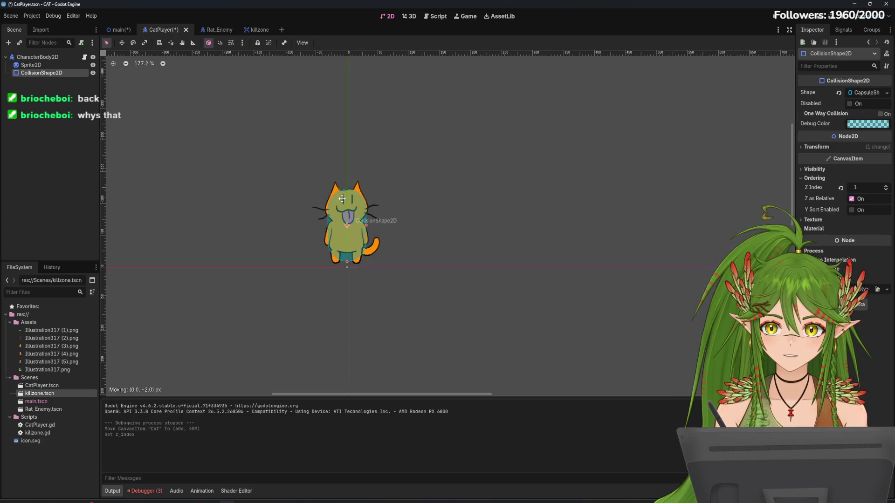
right_click(61, 73)
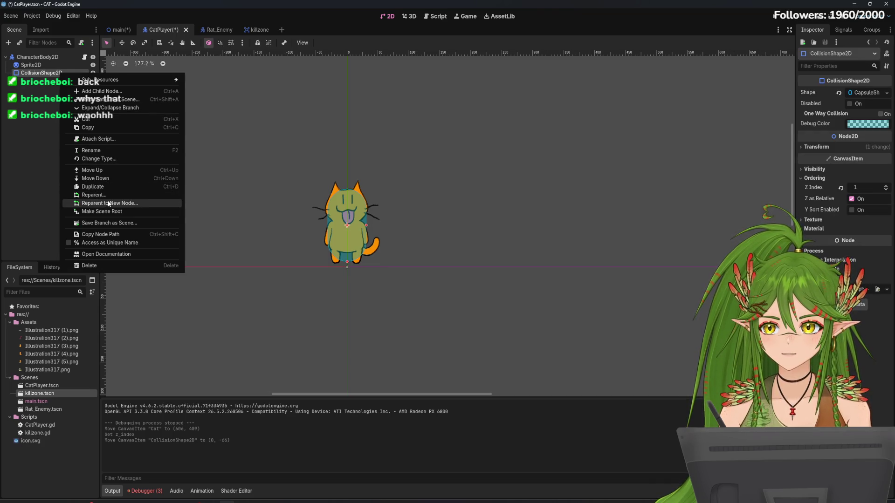
left_click(37, 126)
left_click(31, 57)
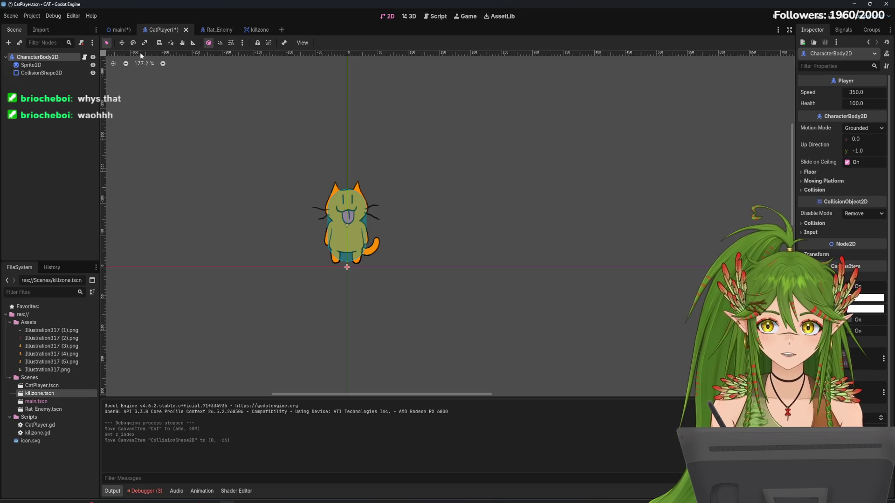
Step: Back in the main scene, move the Cat down and right to (604, 446)
left_click(116, 30)
key("Escape")
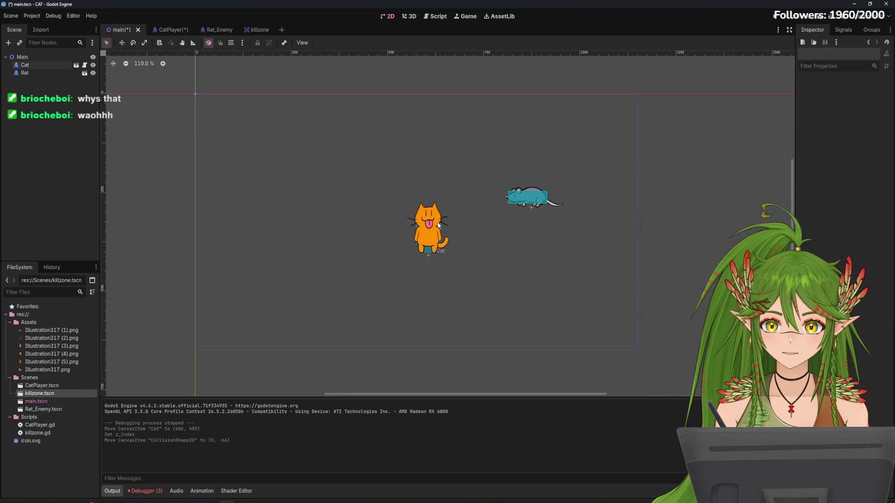
left_click(438, 226)
left_click(163, 30)
key("ctrl+shift+Tab")
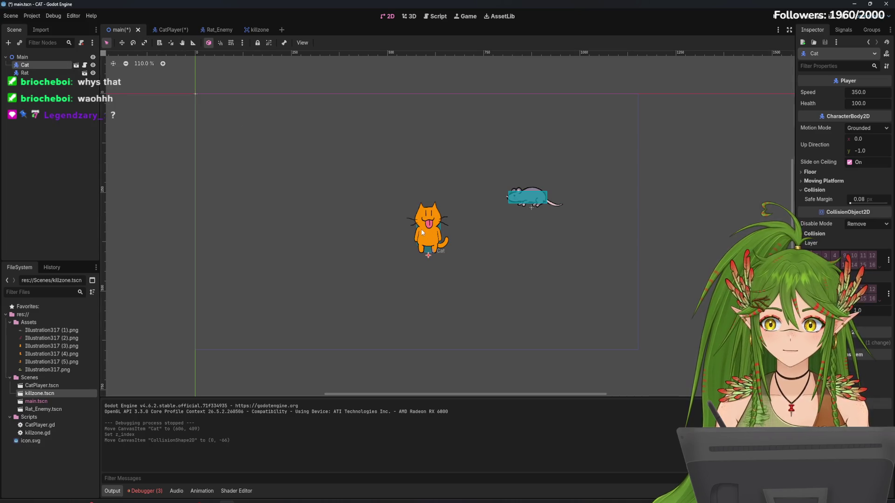
mouse_move(422, 232)
left_mouse_down()
mouse_move(404, 234)
mouse_move(460, 265)
left_mouse_up()
Step: In CatPlayer, hide the collision shape and select the cat sprite
left_click(165, 32)
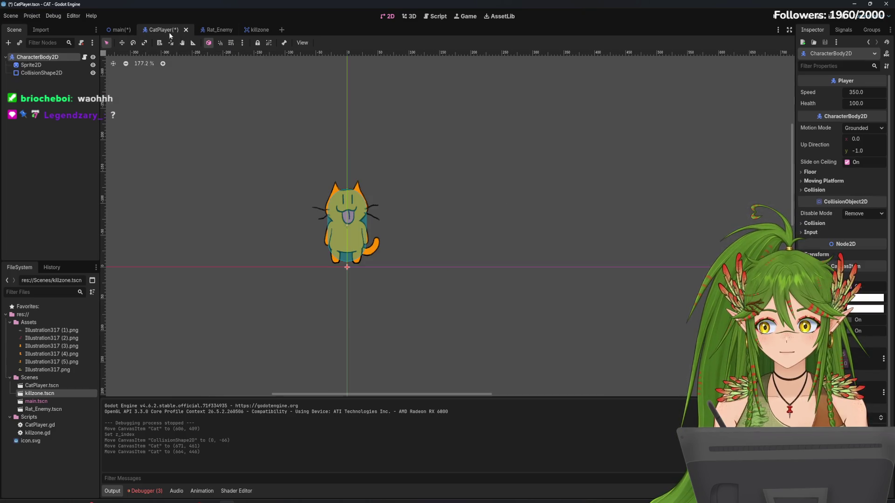
right_click(58, 74)
key("Escape")
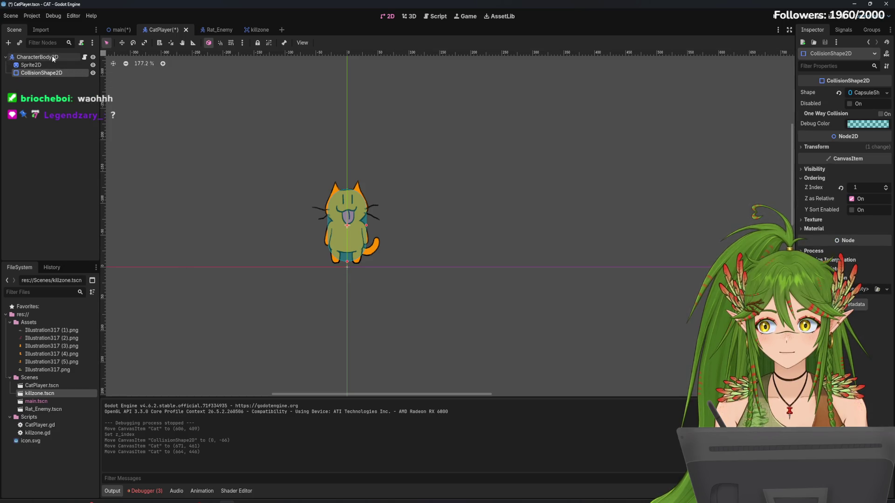
left_click(93, 73)
left_click(59, 58)
left_click(400, 229)
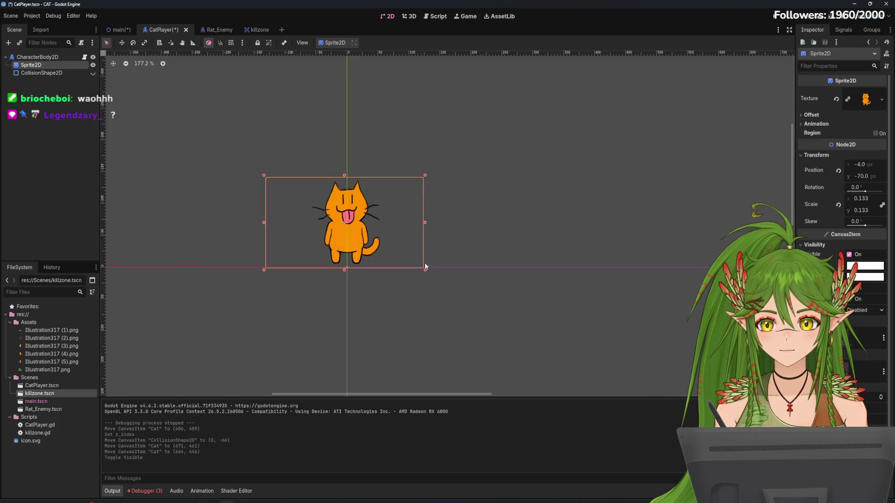
Step: Shrink the cat sprite to scale 0.044 and move it to (-13, -41)
left_click_drag(424, 270, 357, 228)
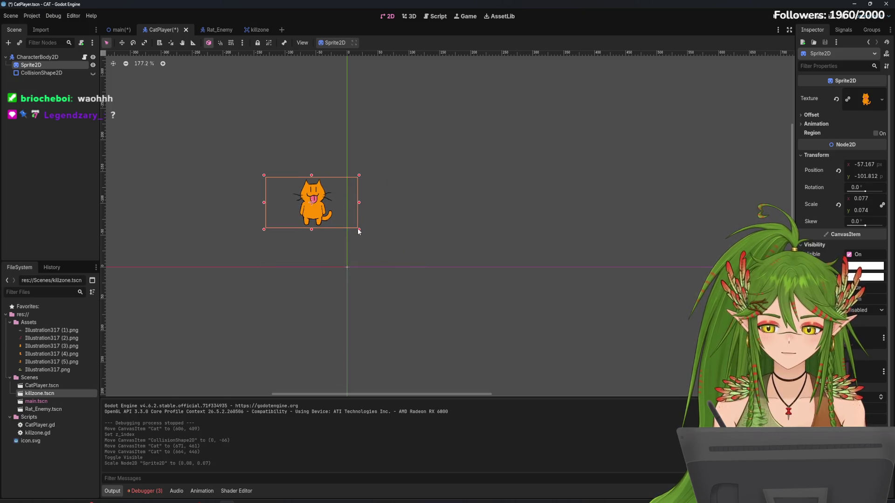
key("ctrl+z")
left_click_drag(425, 270, 355, 223)
mouse_move(298, 199)
left_mouse_down()
mouse_move(327, 219)
mouse_move(339, 244)
left_mouse_up()
scroll(298, 237, "up", 6)
left_click_drag(403, 268, 406, 269)
scroll(405, 271, "up", 4)
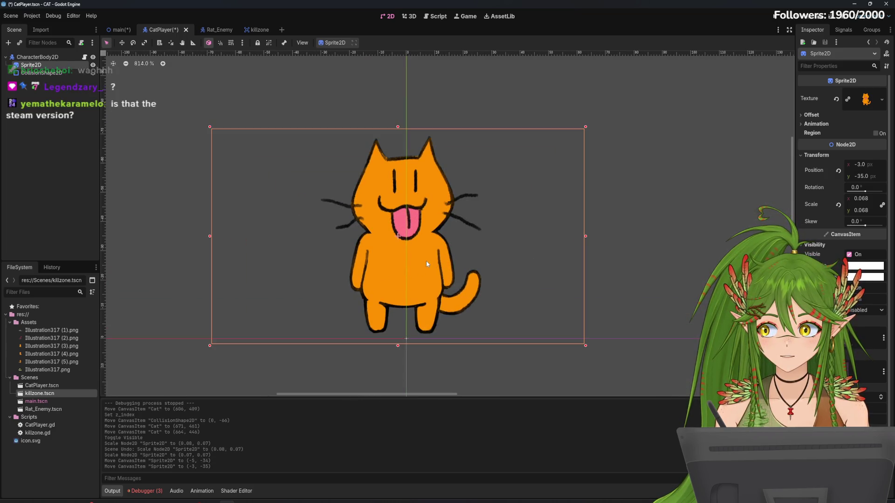
left_click_drag(582, 349, 455, 268)
mouse_move(354, 232)
left_mouse_down()
mouse_move(433, 290)
mouse_move(427, 305)
left_mouse_up()
scroll(482, 282, "down", 4)
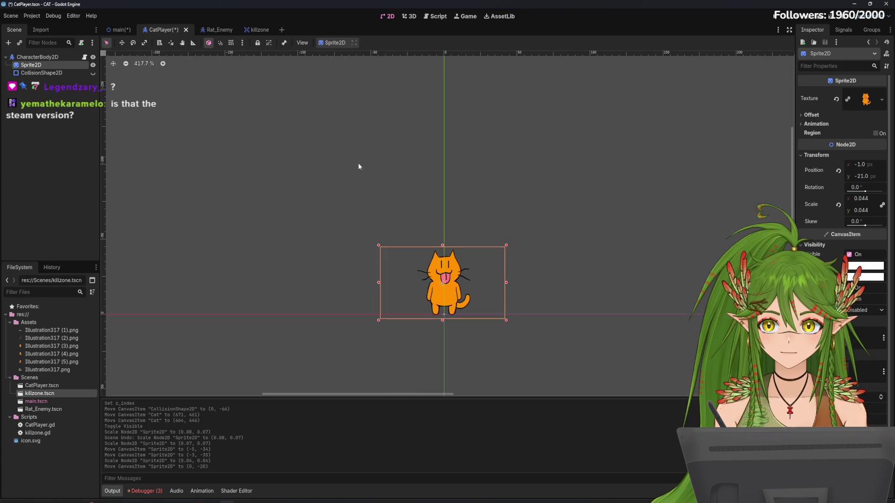
Step: Glance at the main scene, then save the CatPlayer scene
left_click(122, 30)
left_click(162, 31)
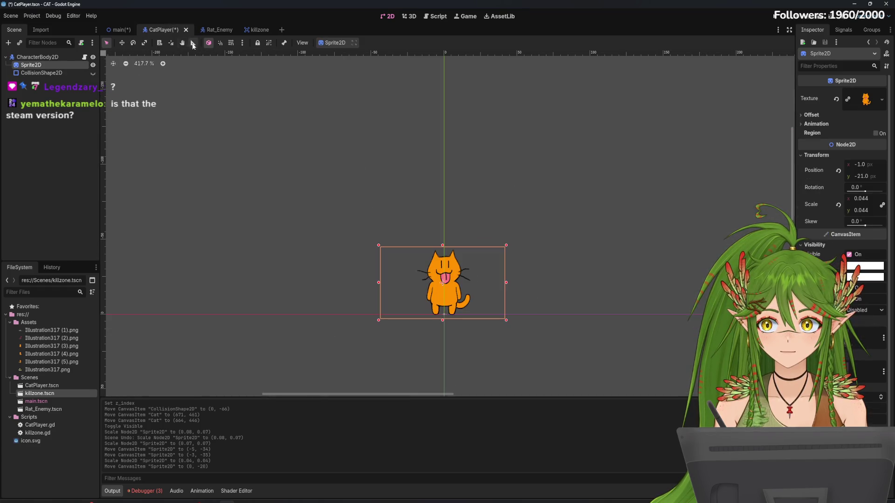
scroll(352, 197, "down", 3)
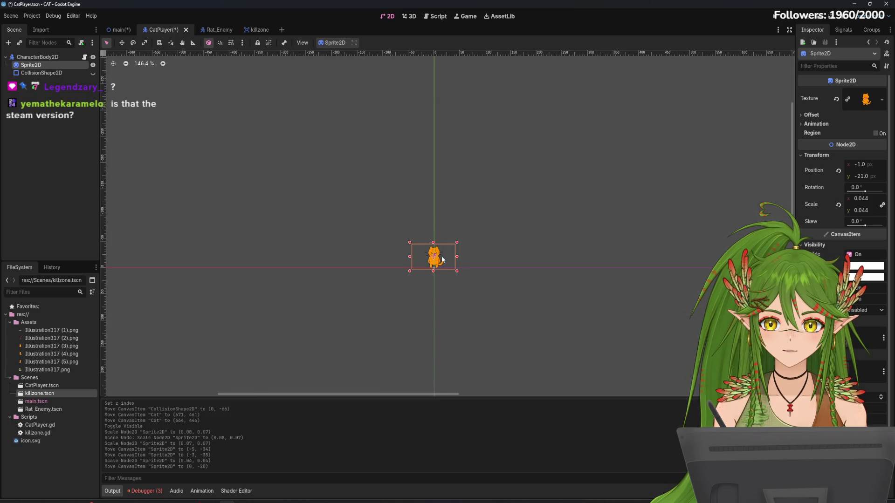
key("ctrl+s")
Step: Hide the Rat node in the main scene
left_click(116, 30)
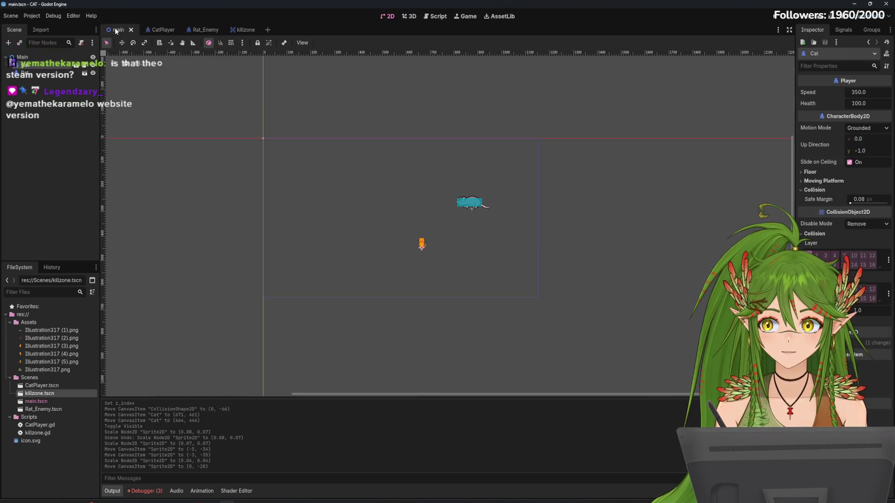
scroll(429, 234, "up", 10)
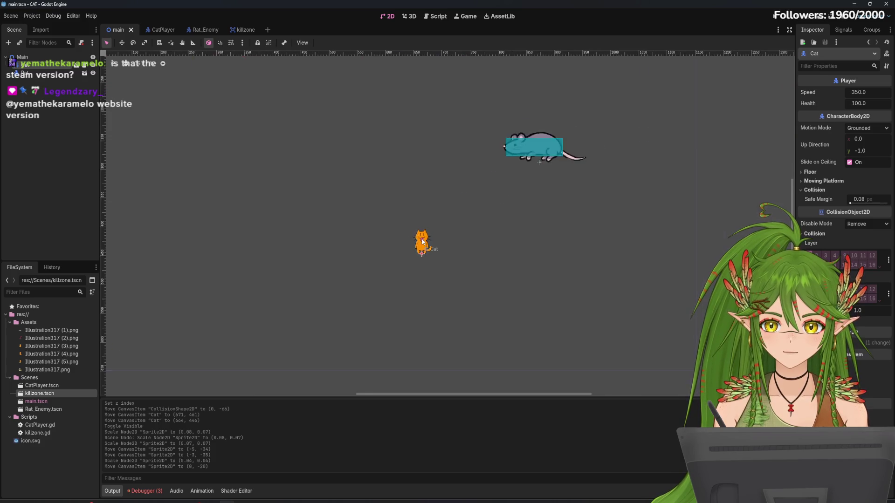
scroll(423, 247, "up", 2)
scroll(423, 252, "down", 9)
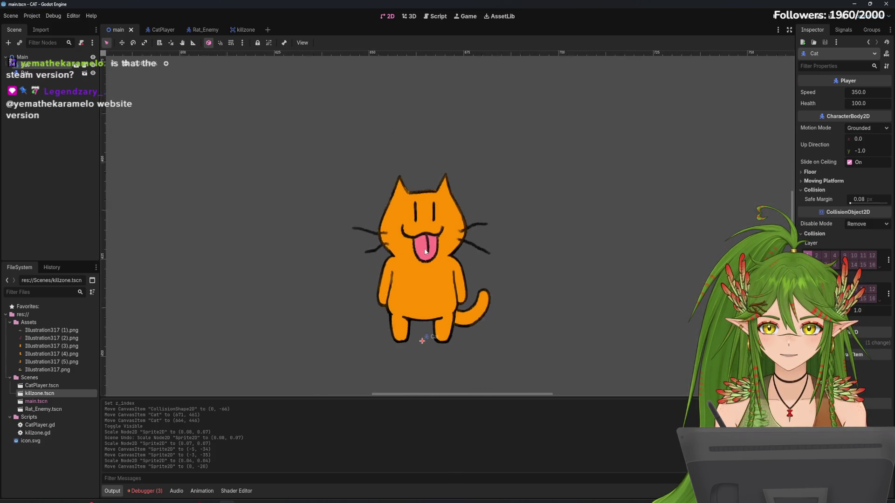
scroll(422, 259, "down", 1)
left_click(557, 143)
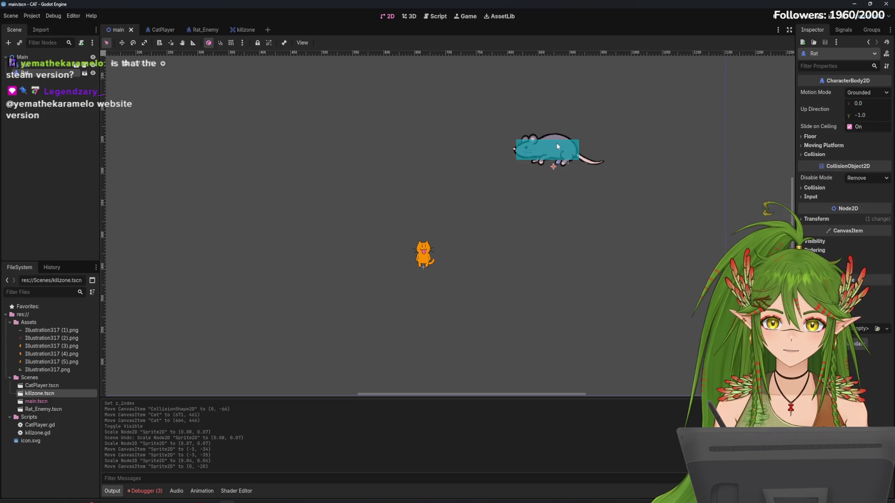
left_click(93, 73)
Step: Make the cat's CollisionShape2D visible again in CatPlayer and select it
scroll(295, 179, "down", 2)
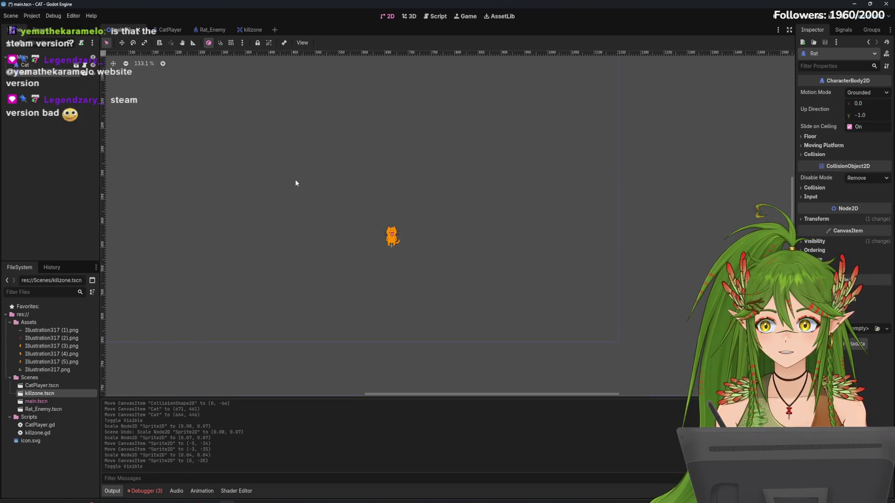
left_click(177, 31)
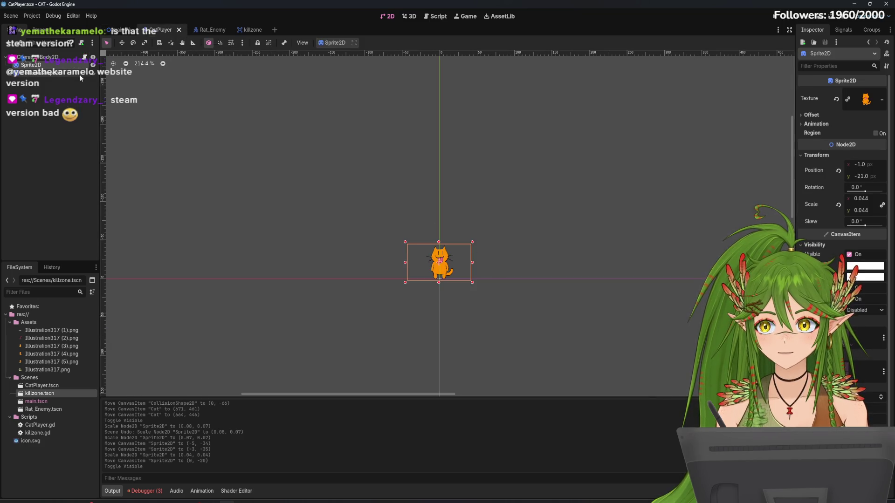
left_click(93, 73)
left_click(449, 234)
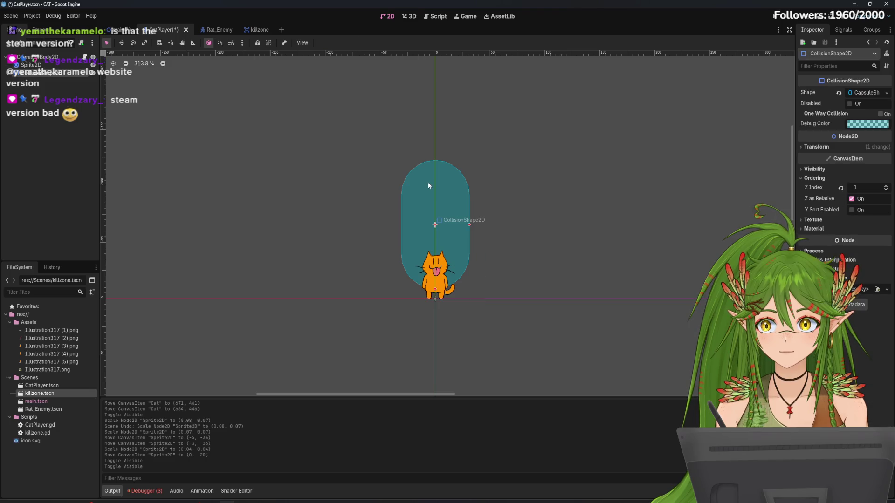
Step: Move, shorten and narrow the capsule collision shape to fit the cat's body
left_click_drag(450, 234, 448, 229)
scroll(450, 236, "up", 4)
left_click_drag(437, 306, 437, 276)
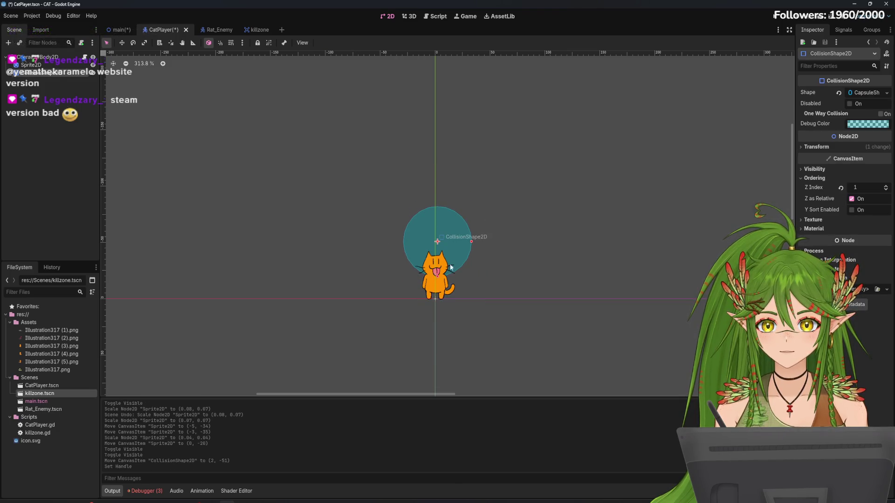
left_click_drag(471, 241, 458, 241)
scroll(415, 264, "up", 10)
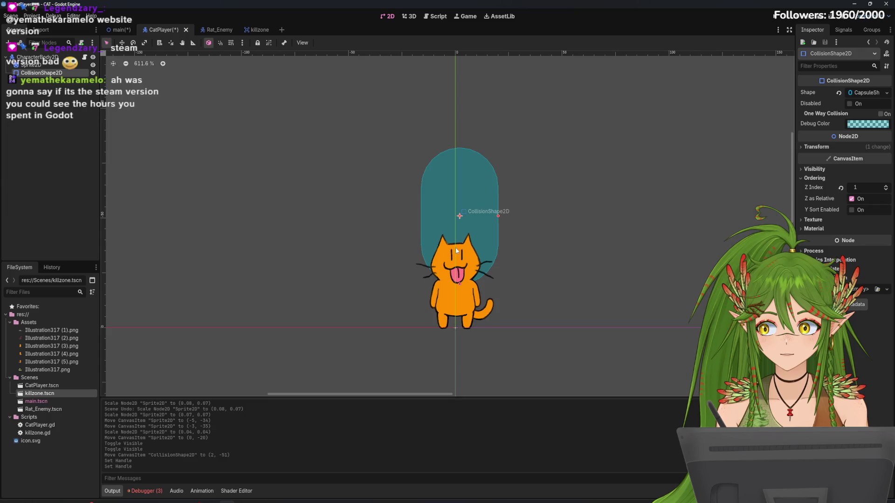
left_click_drag(486, 134, 469, 215)
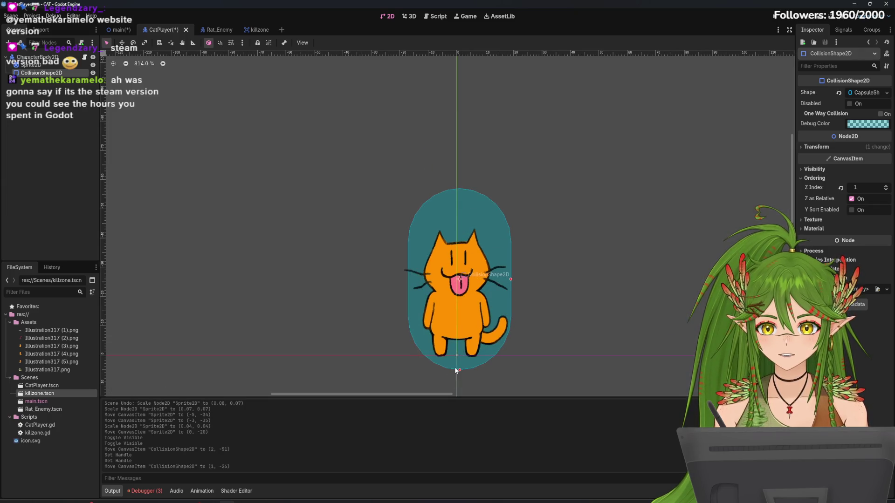
mouse_move(457, 372)
left_mouse_down()
mouse_move(459, 347)
mouse_move(459, 358)
left_mouse_up()
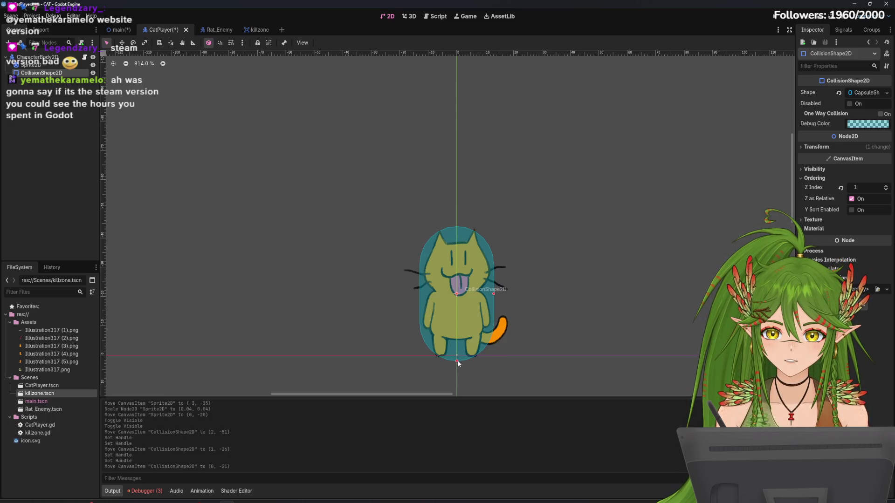
left_click(459, 360)
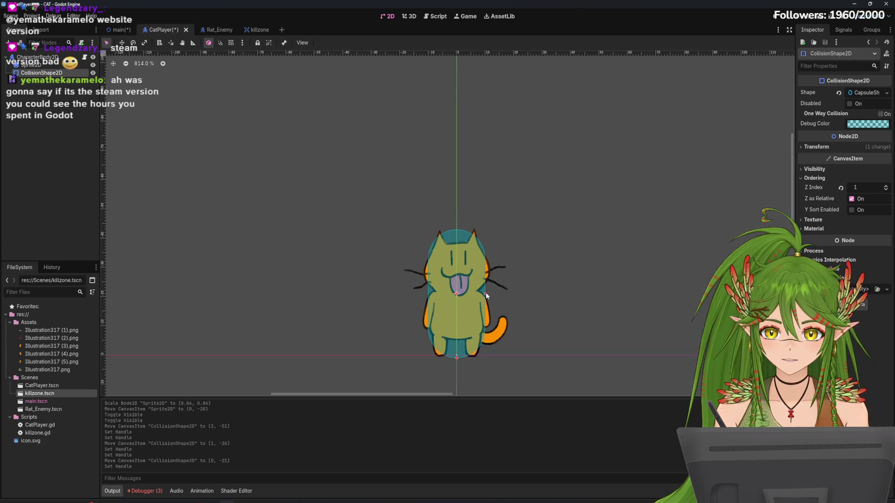
left_click_drag(485, 294, 488, 295)
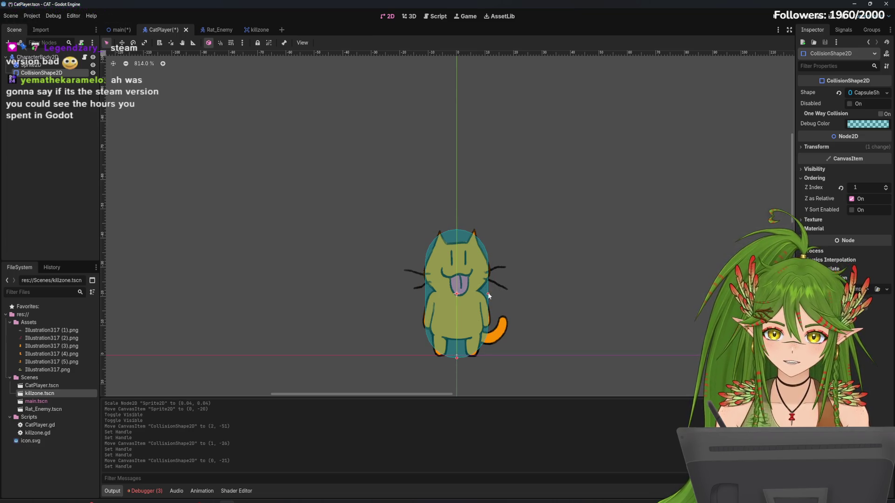
left_click(486, 294)
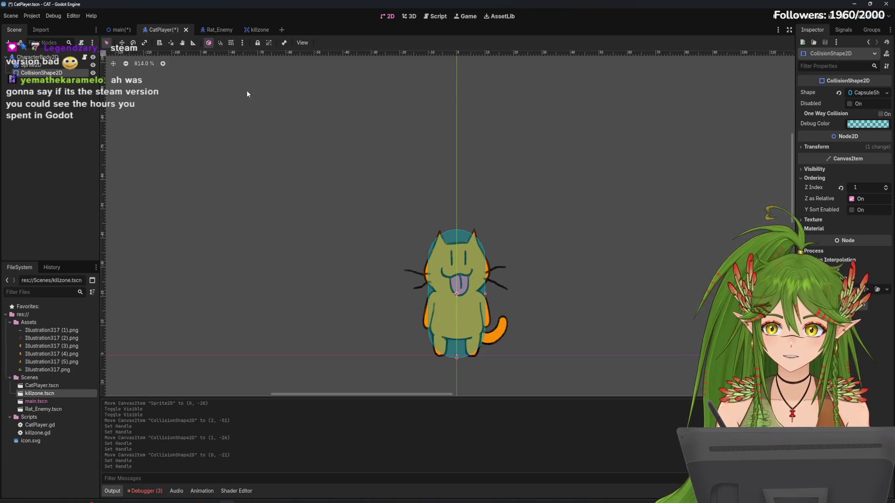
Step: Import Illustration321.png into the project's FileSystem from the main scene
left_click(112, 30)
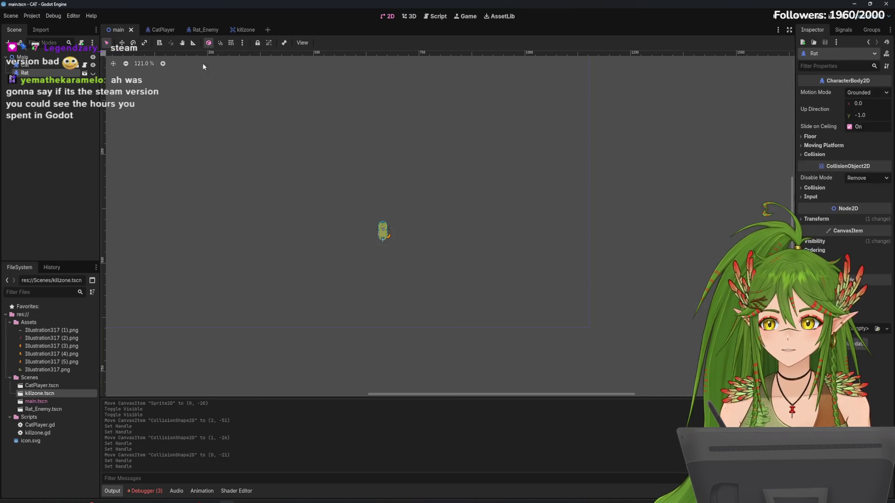
scroll(338, 247, "down", 3)
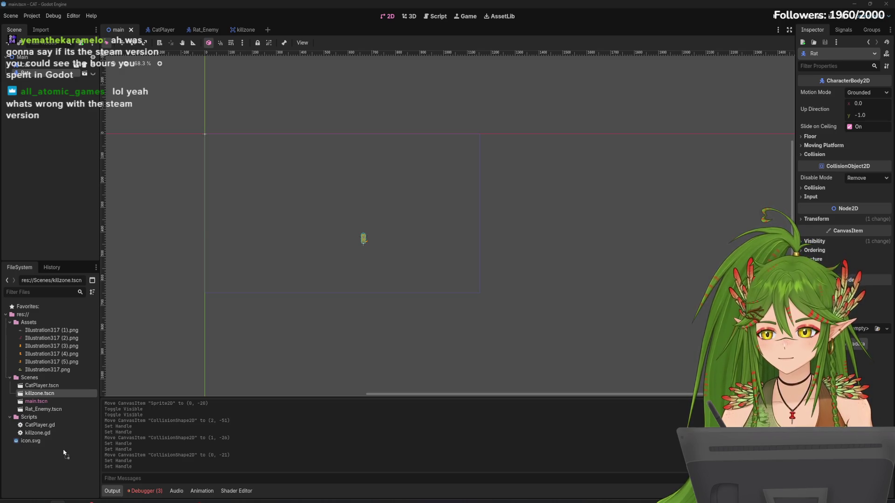
left_click_drag(64, 453, 66, 449)
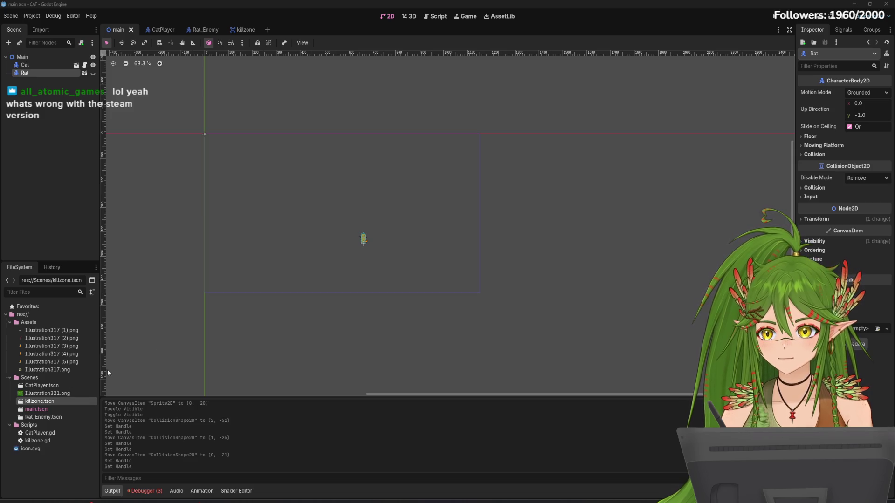
left_click_drag(43, 393, 36, 320)
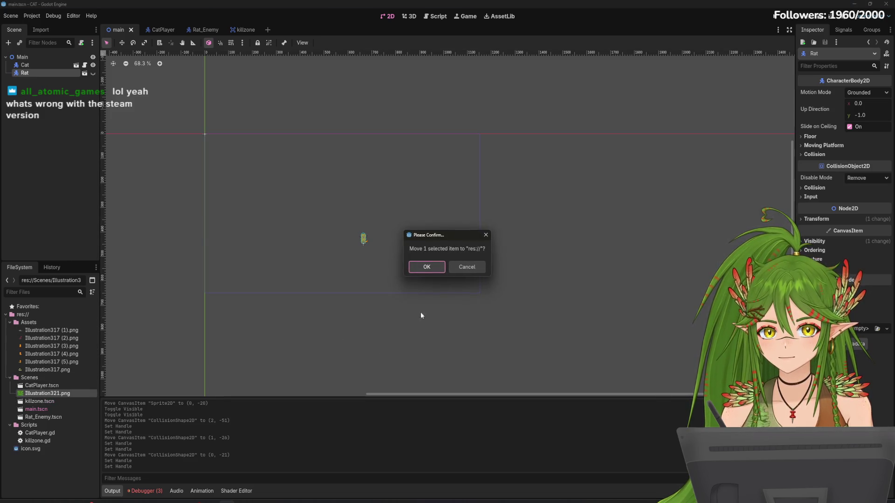
Step: Move Illustration321.png into the Assets folder
left_click(432, 267)
left_click_drag(57, 447, 65, 359)
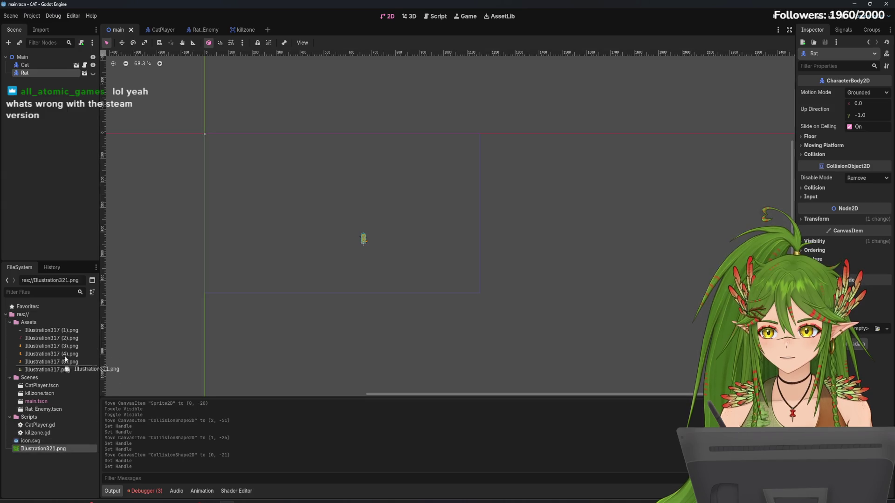
left_click_drag(49, 324, 48, 323)
left_click(425, 263)
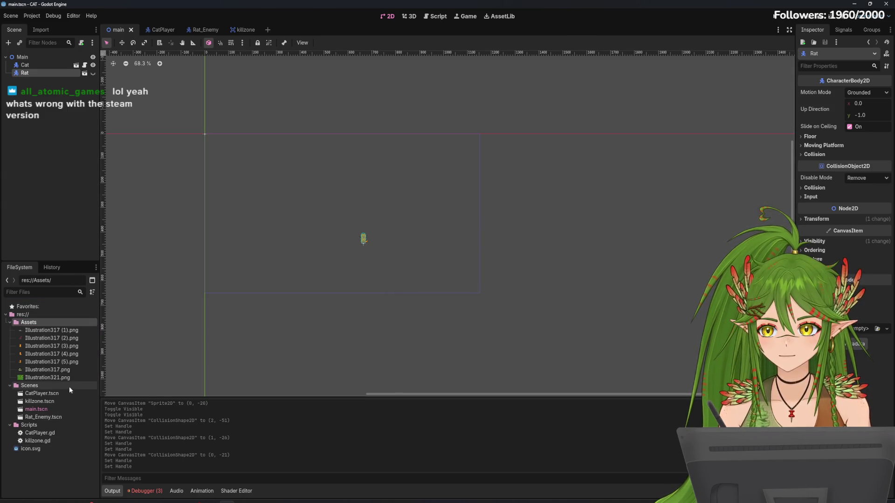
Step: Place the map image in the main scene as a sprite scaled to 1.64
mouse_move(42, 378)
left_mouse_down()
mouse_move(439, 259)
mouse_move(349, 240)
left_mouse_up()
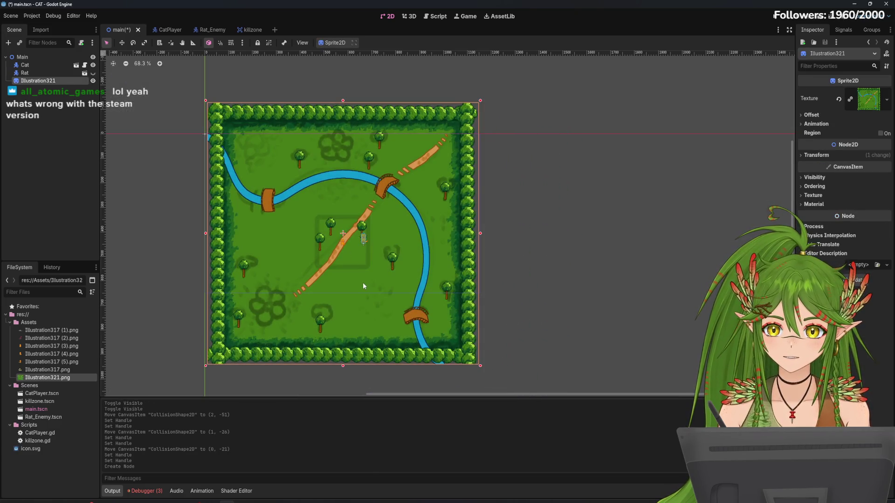
scroll(364, 274, "down", 2)
scroll(365, 277, "down", 1)
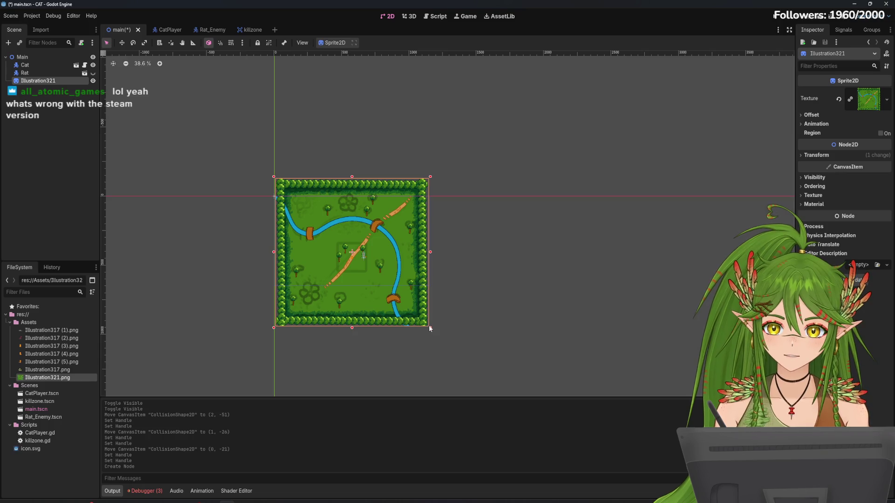
left_click_drag(429, 327, 527, 427)
scroll(529, 317, "down", 1)
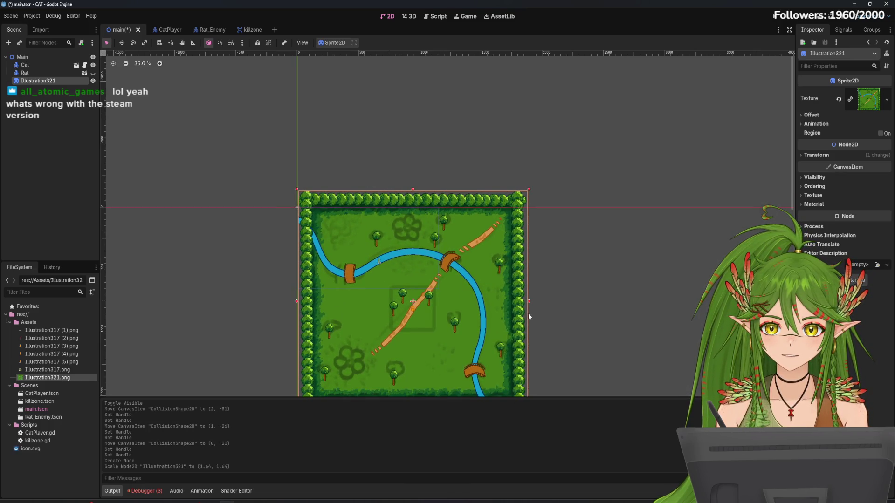
mouse_move(457, 329)
left_mouse_down()
mouse_move(423, 294)
mouse_move(446, 298)
left_mouse_up()
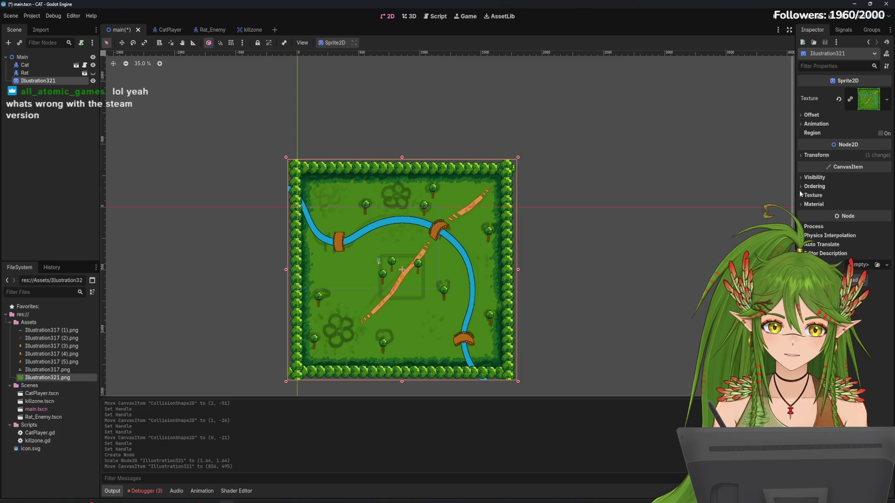
Step: Set the map's Z Index to -1 and position it at (687, 394)
left_click(803, 188)
left_click(886, 198)
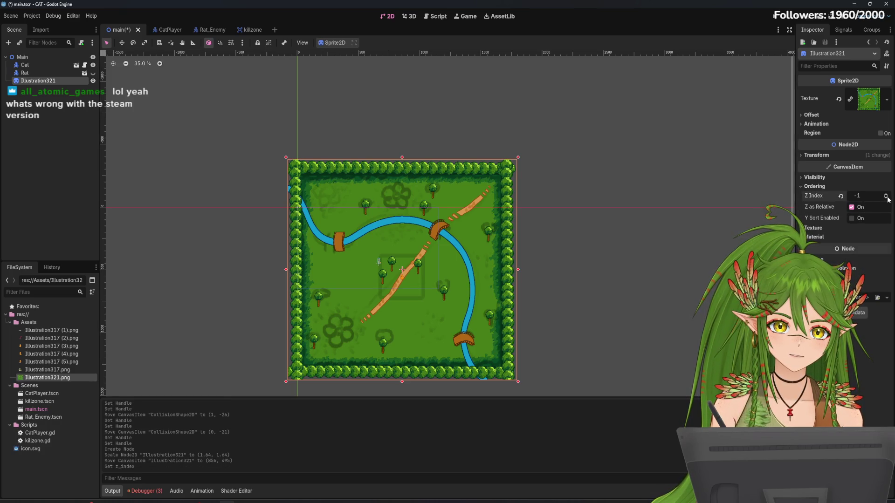
scroll(469, 279, "up", 5)
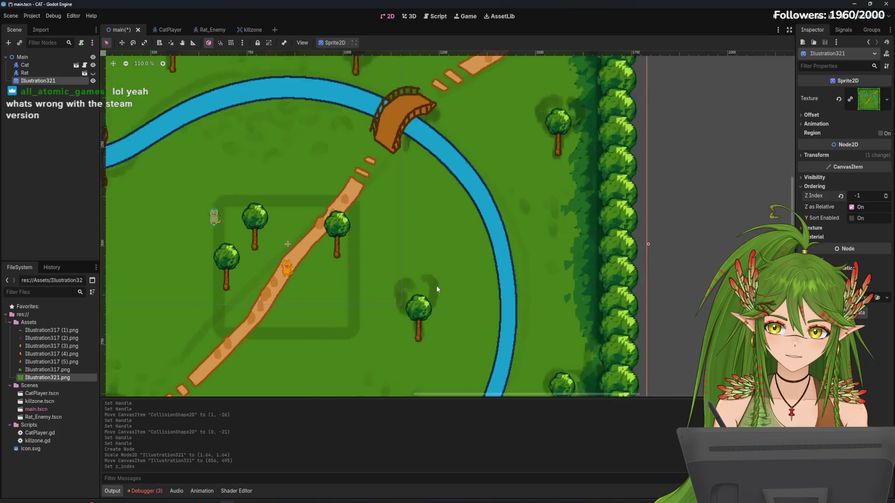
scroll(436, 289, "down", 5)
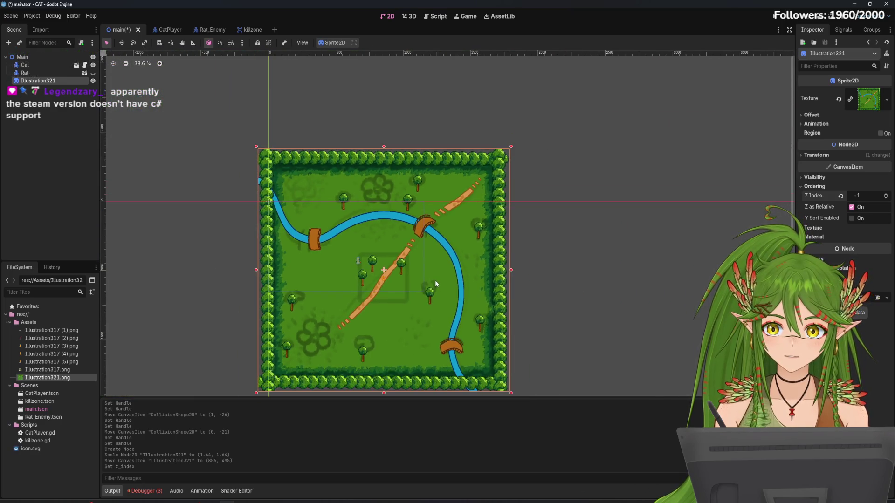
left_click_drag(479, 239, 457, 225)
left_click_drag(582, 198, 617, 249)
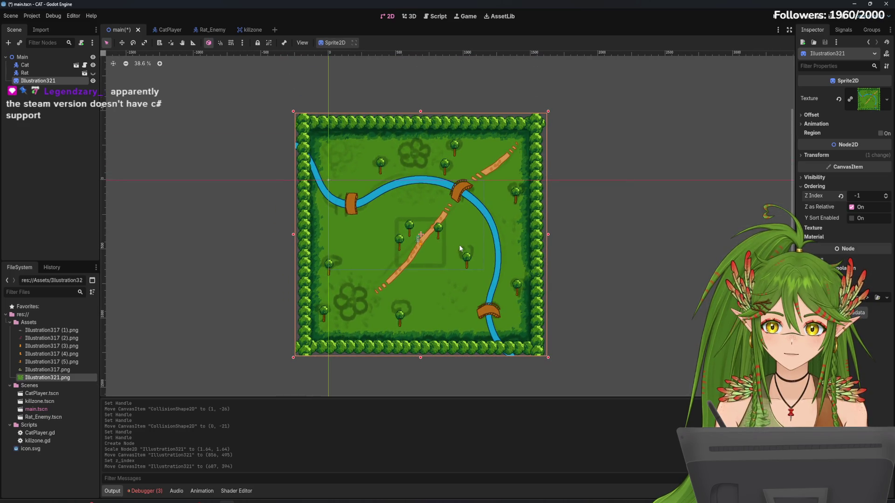
left_click_drag(459, 249, 457, 250)
Step: Enlarge the forest map to scale 1.7 and move it to (665, 365)
scroll(425, 250, "up", 3)
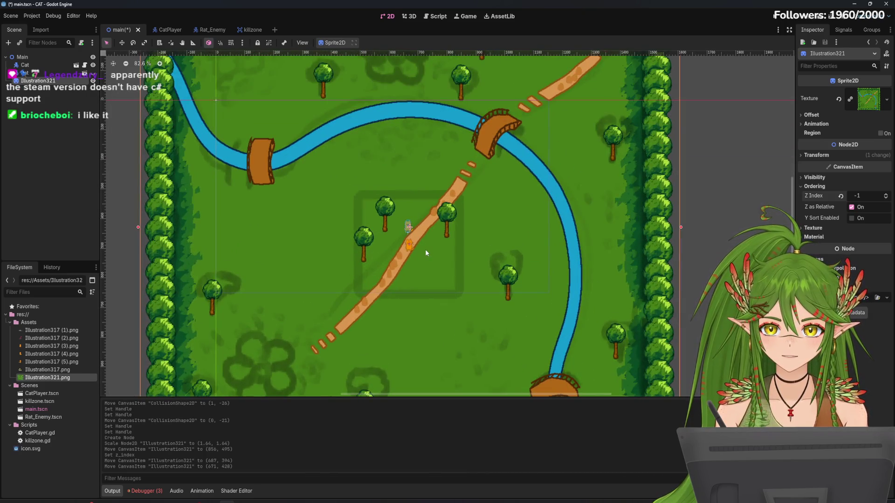
scroll(425, 250, "up", 3)
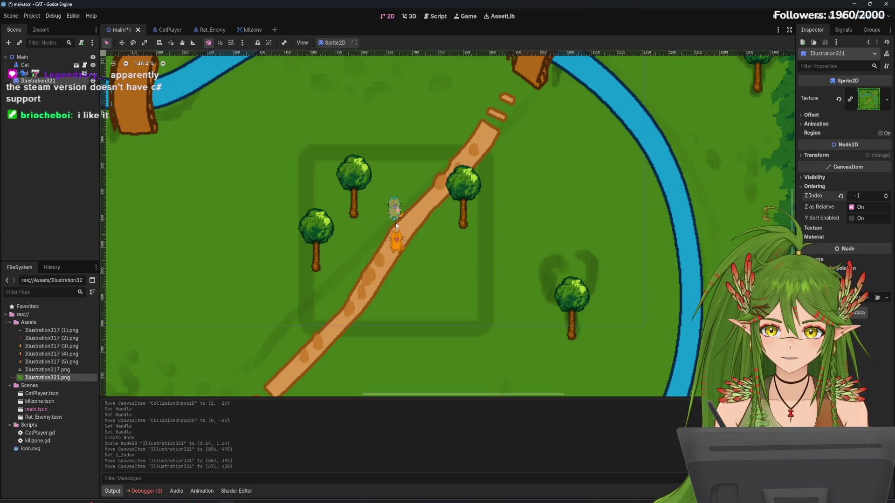
scroll(452, 272, "down", 3)
scroll(452, 272, "down", 3)
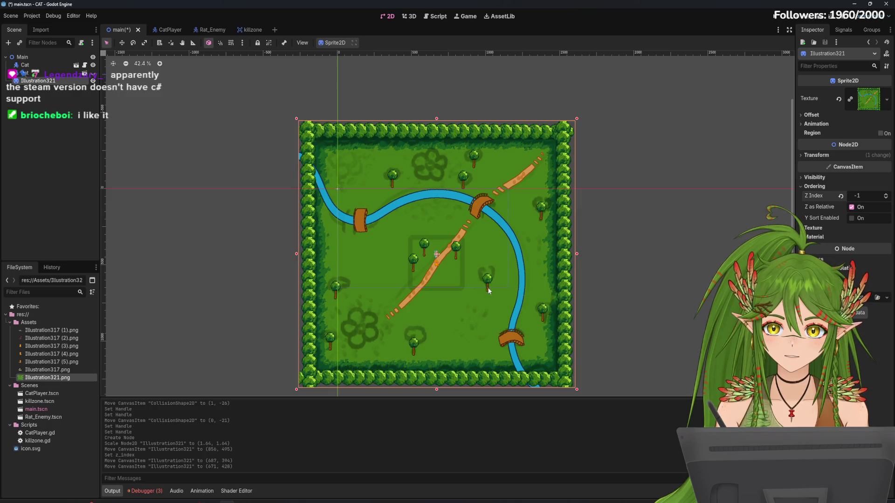
scroll(494, 295, "down", 2)
left_click_drag(576, 351, 580, 355)
scroll(432, 250, "up", 3)
left_click_drag(473, 292, 458, 256)
Step: Save the main scene, confirming the map node name BG
scroll(459, 256, "down", 1)
scroll(463, 258, "down", 2)
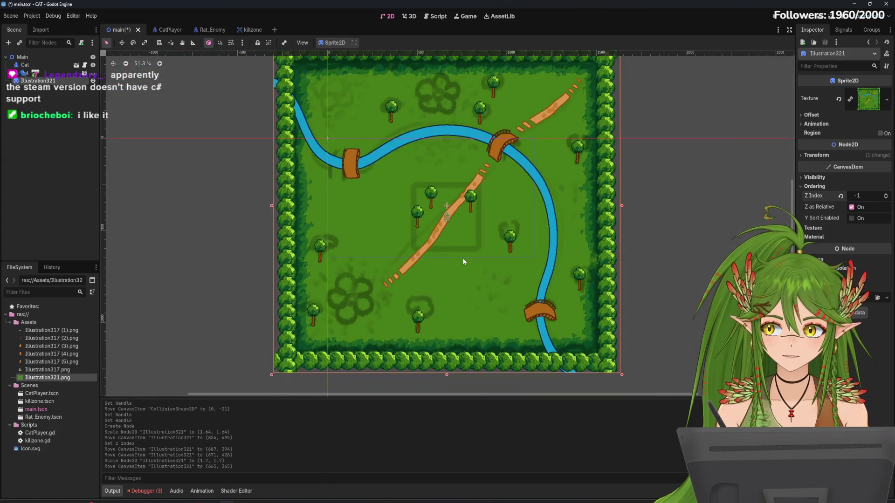
key("ctrl+s")
type("BG")
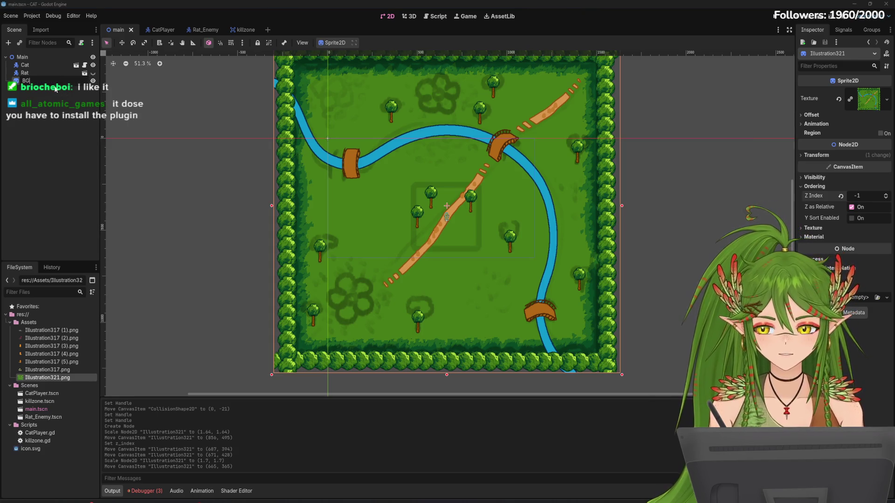
key("Return")
Step: Rename the map image file Illustration321.png to Forest_BG.png
right_click(68, 377)
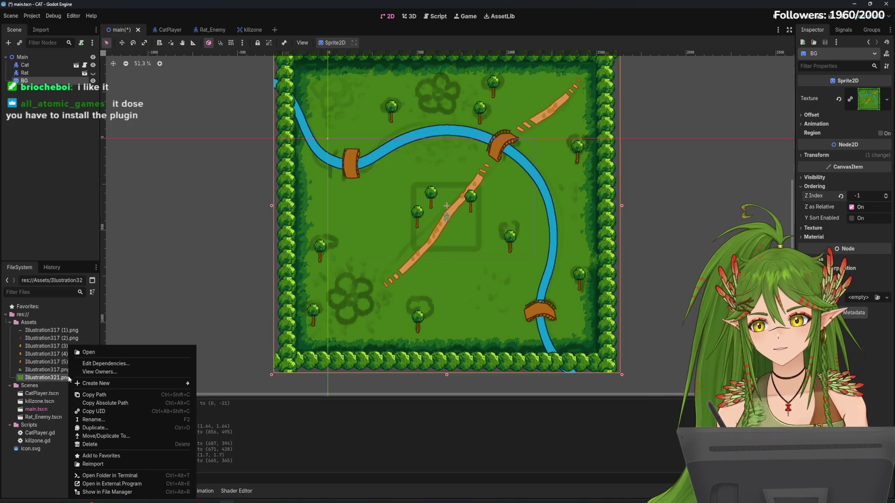
left_click(52, 382)
left_click(52, 379)
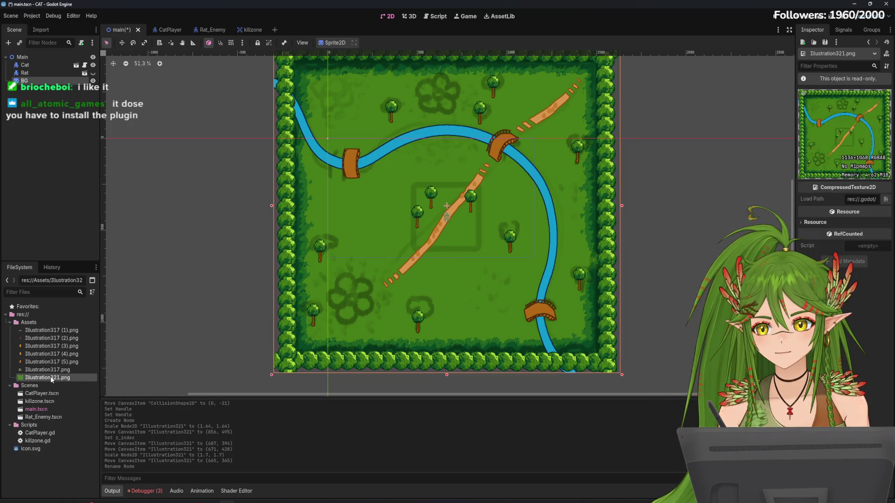
right_click(52, 379)
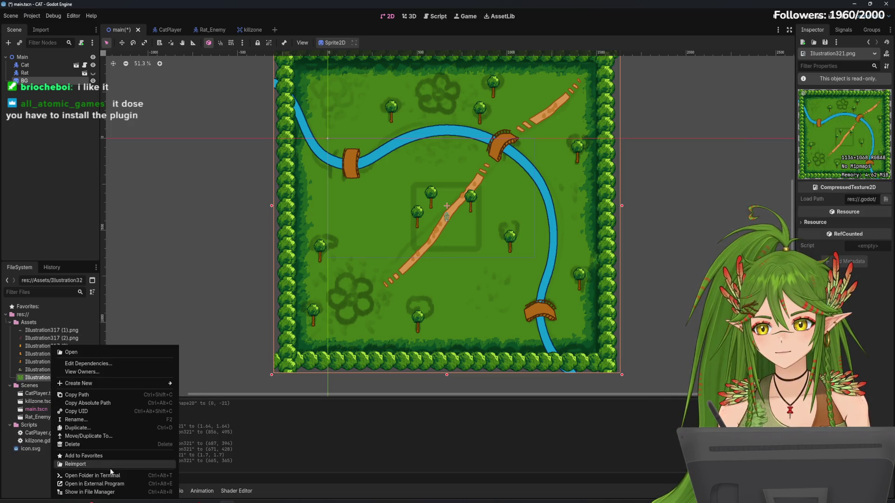
left_click(74, 419)
type("Forest_BG.png")
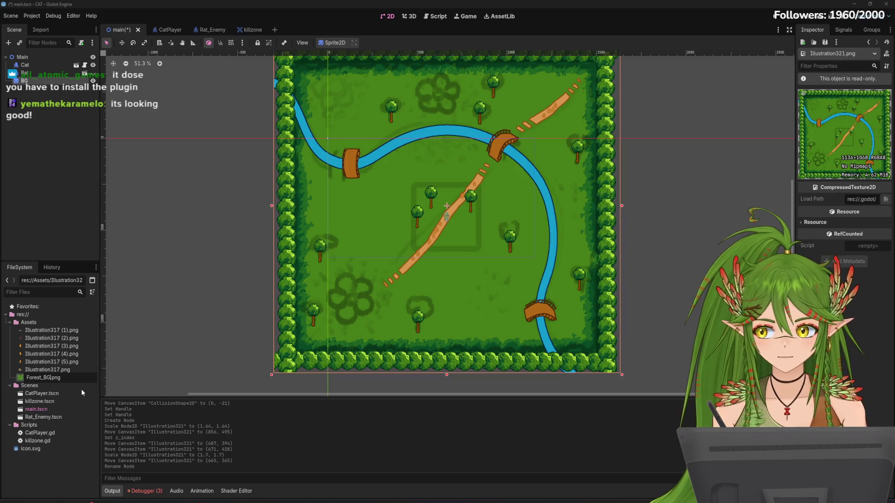
key("Return")
Step: Rename the BG node in the Scene tree to Forest_BG
right_click(30, 83)
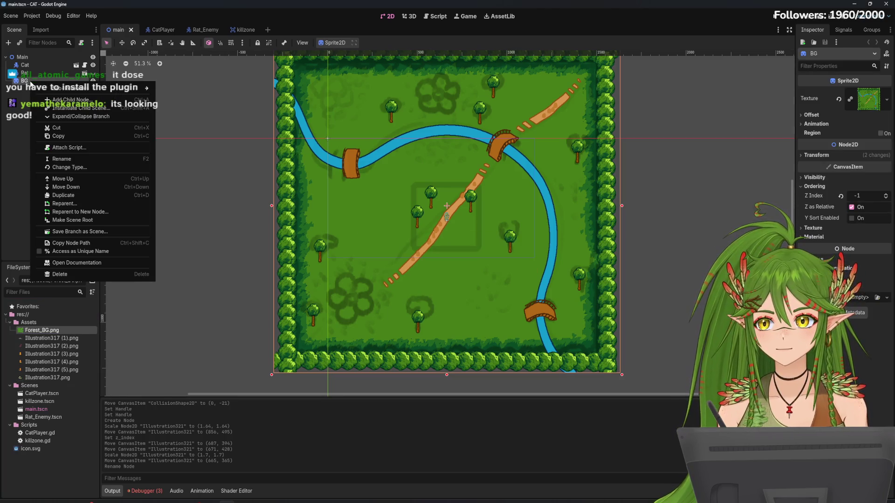
left_click(27, 83)
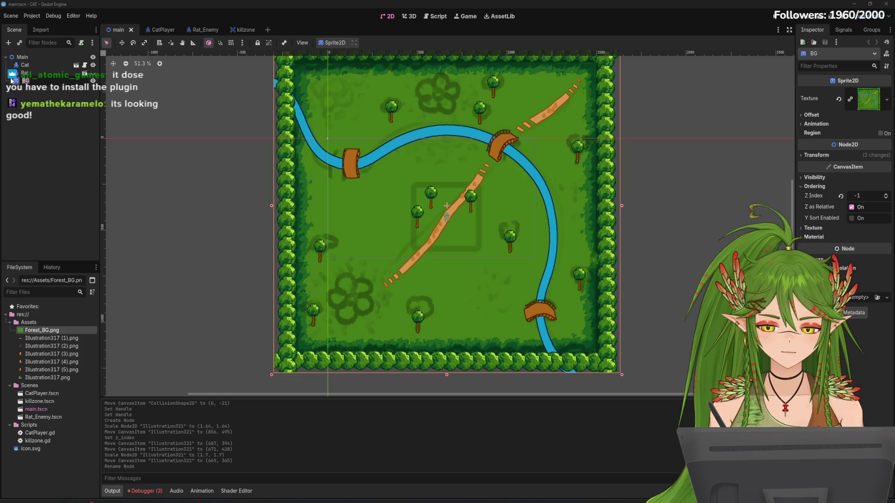
key("BackSpace")
key("BackSpace")
key("BackSpace")
type("Forest")
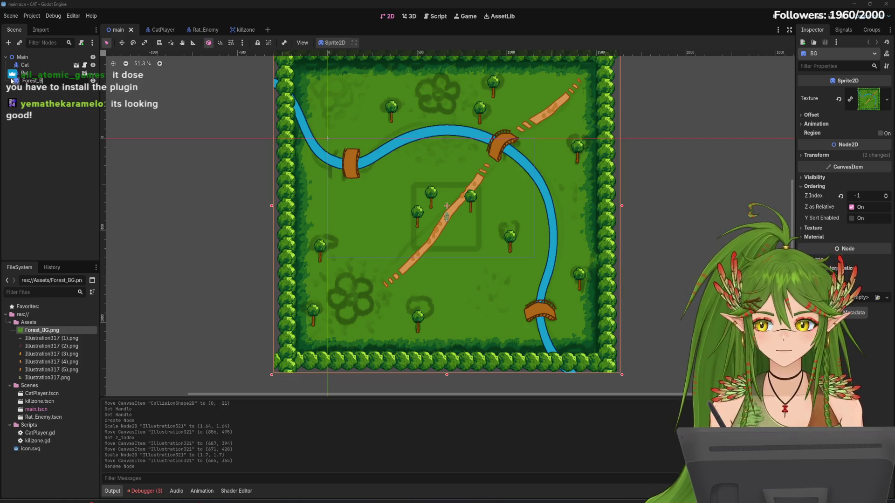
type("_BG")
key("Return")
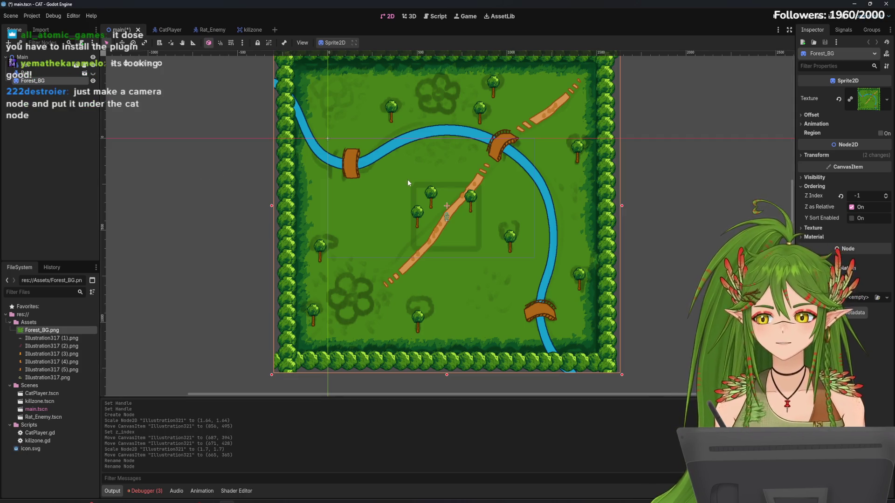
scroll(408, 182, "up", 4)
scroll(408, 180, "up", 2)
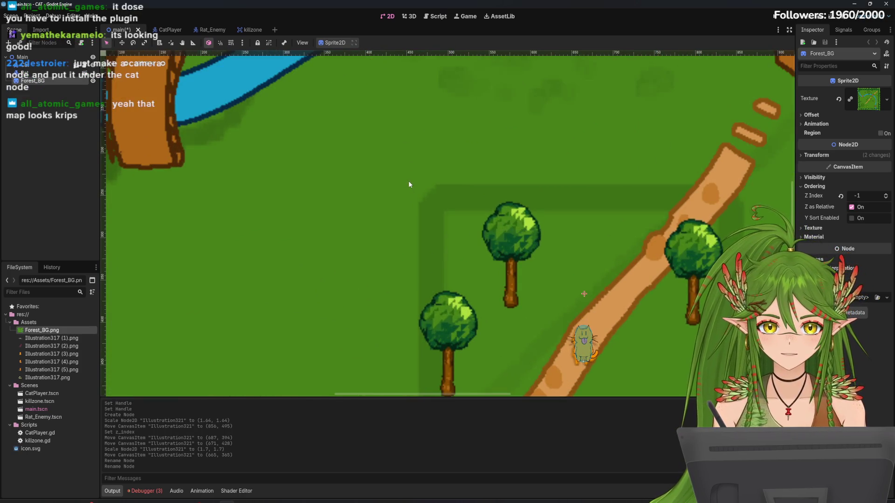
scroll(116, 132, "up", 3)
scroll(202, 132, "up", 4)
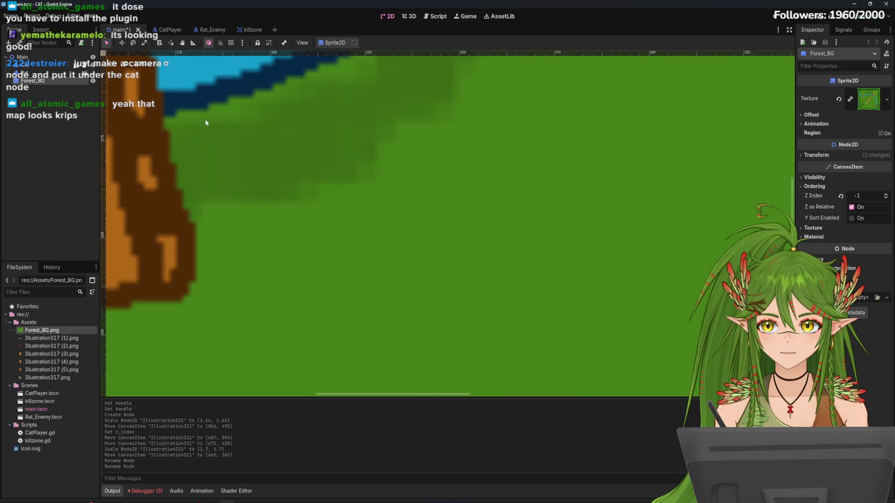
scroll(219, 170, "up", 2)
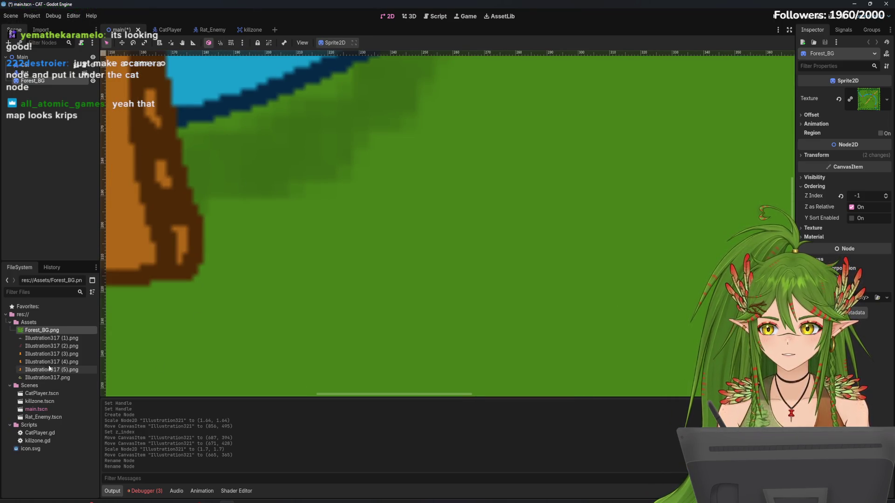
left_click(805, 115)
left_click(804, 115)
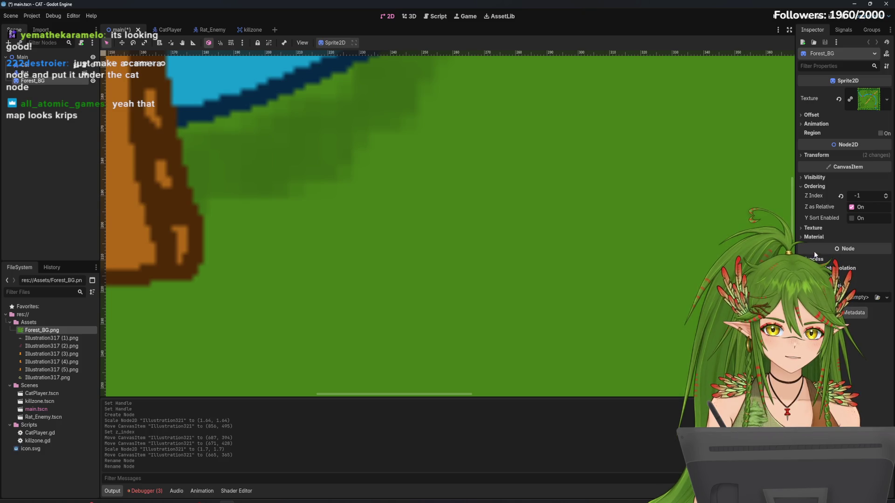
left_click(805, 180)
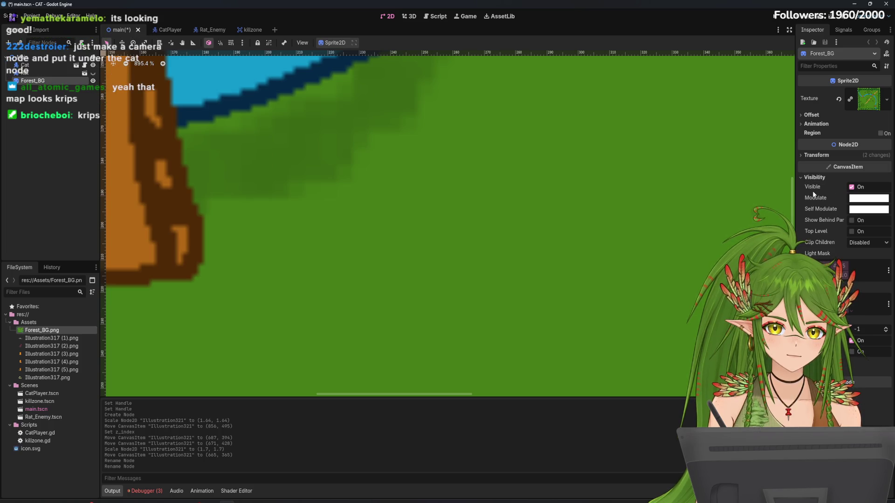
mouse_move(804, 191)
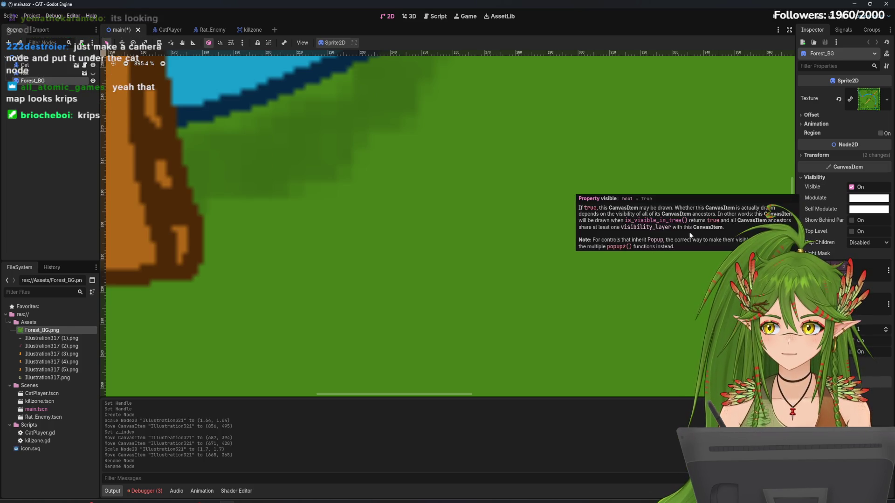
left_click_drag(288, 209, 441, 308)
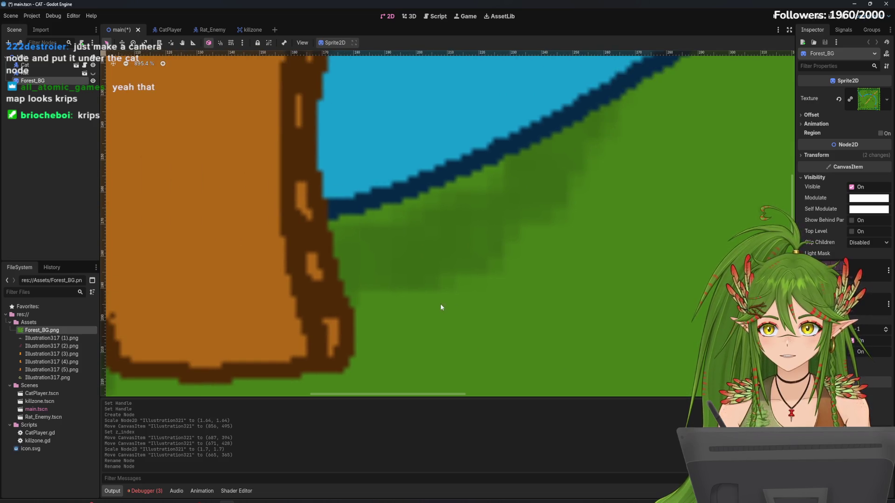
scroll(524, 212, "up", 5)
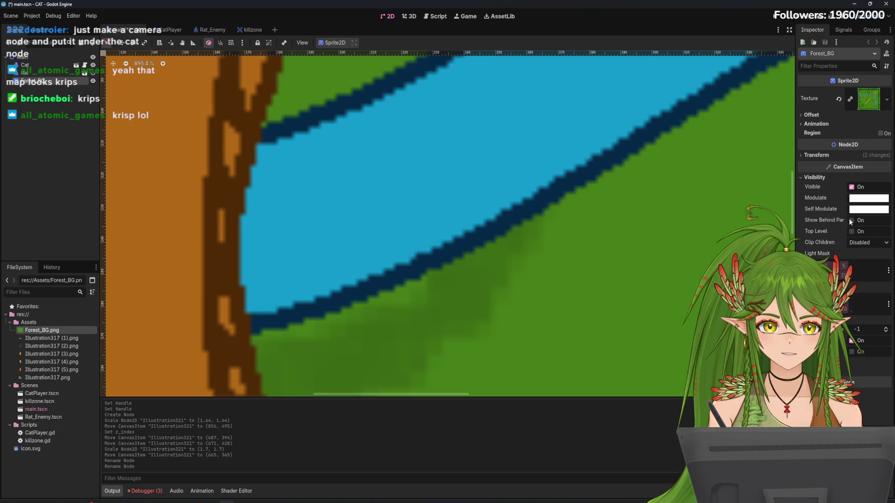
scroll(681, 315, "down", 10)
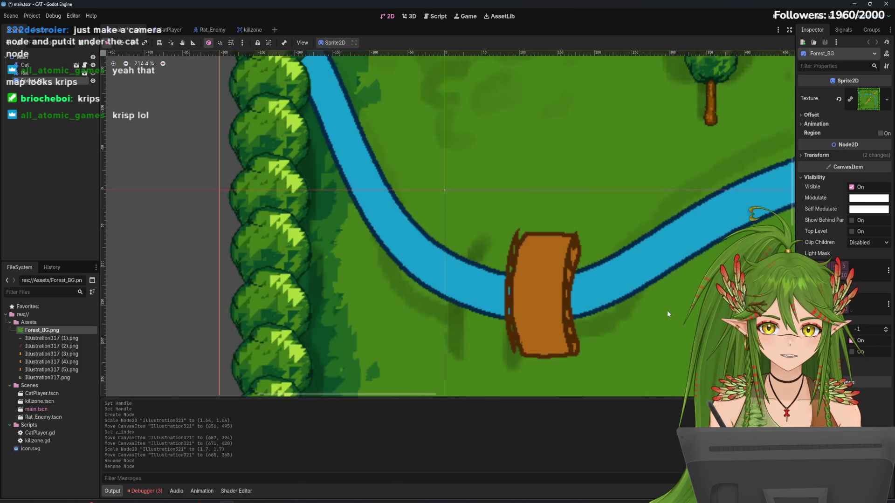
scroll(667, 310, "down", 7)
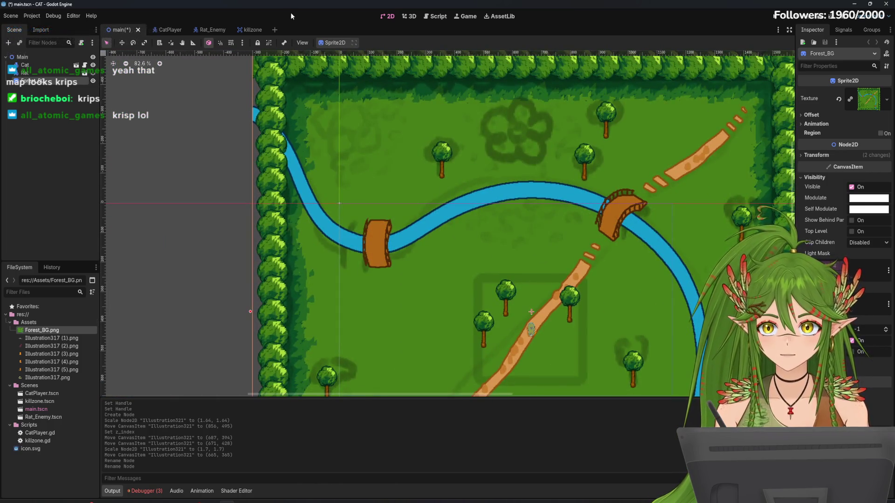
left_click(167, 30)
Step: Add a Camera2D node to CatPlayer and raise its zoom to 2.04
key("ctrl+a")
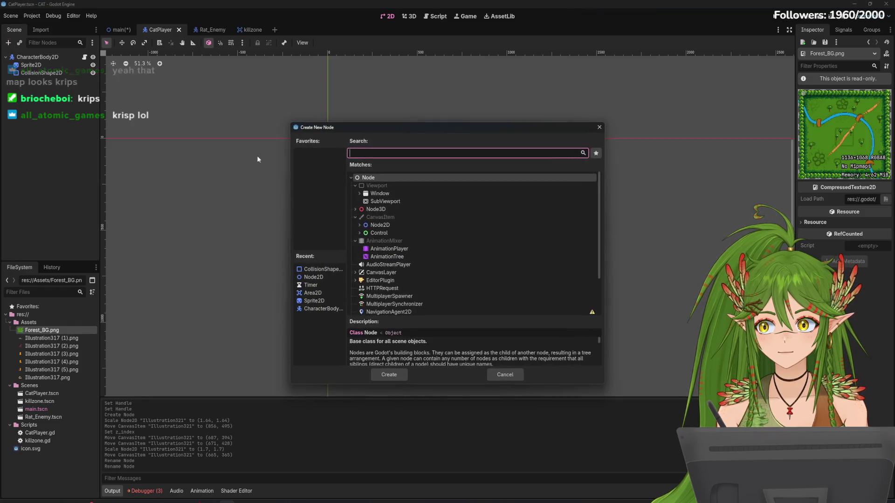
type("camer")
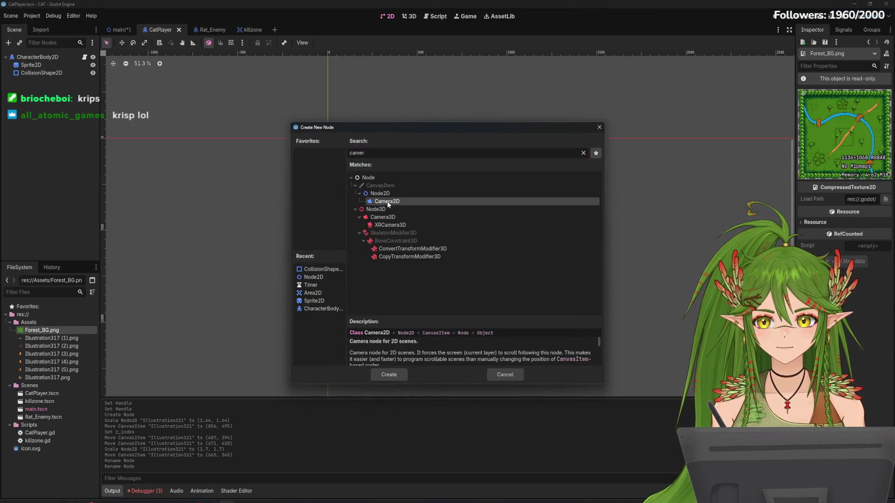
double_click(387, 202)
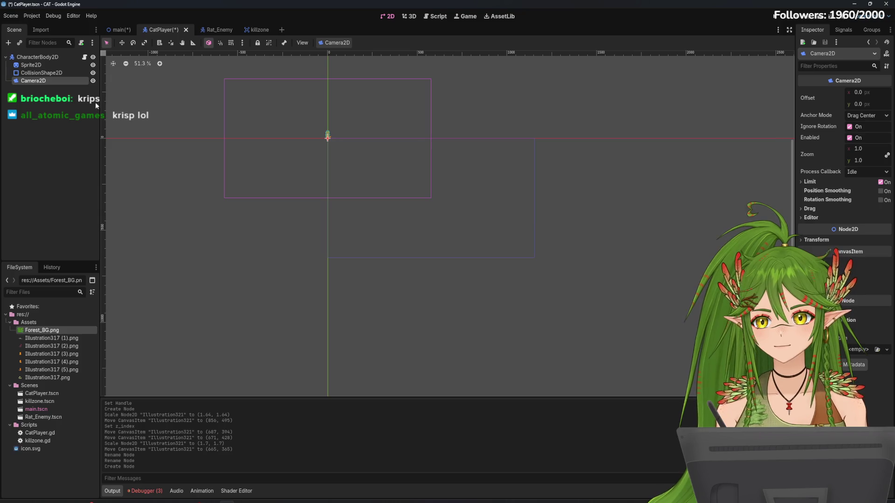
scroll(314, 126, "up", 5)
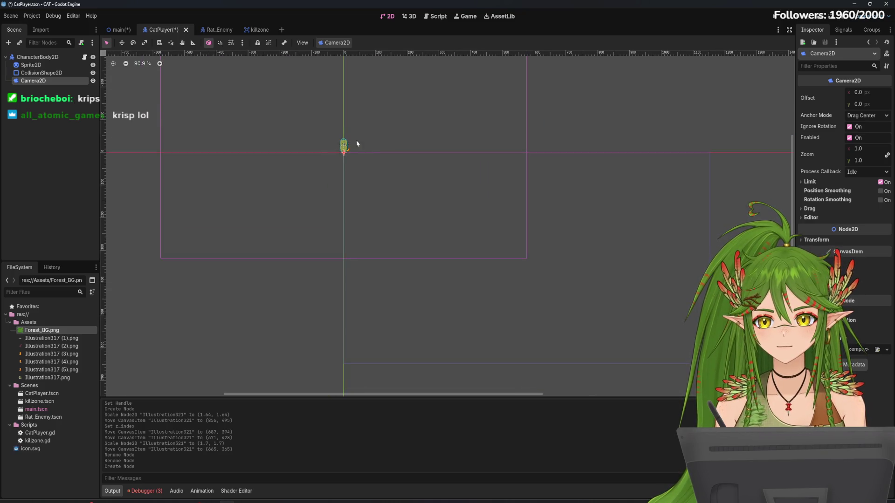
mouse_move(357, 143)
left_mouse_down()
mouse_move(397, 186)
mouse_move(507, 221)
left_mouse_up()
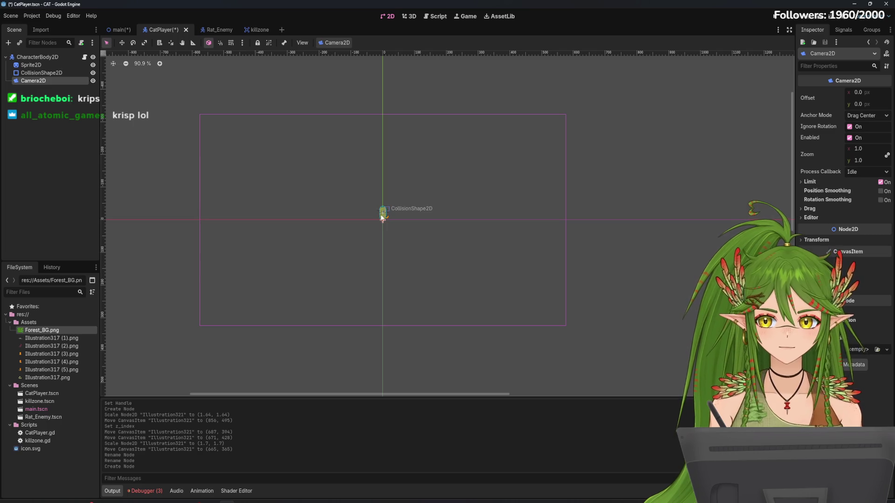
left_click_drag(384, 219, 384, 215)
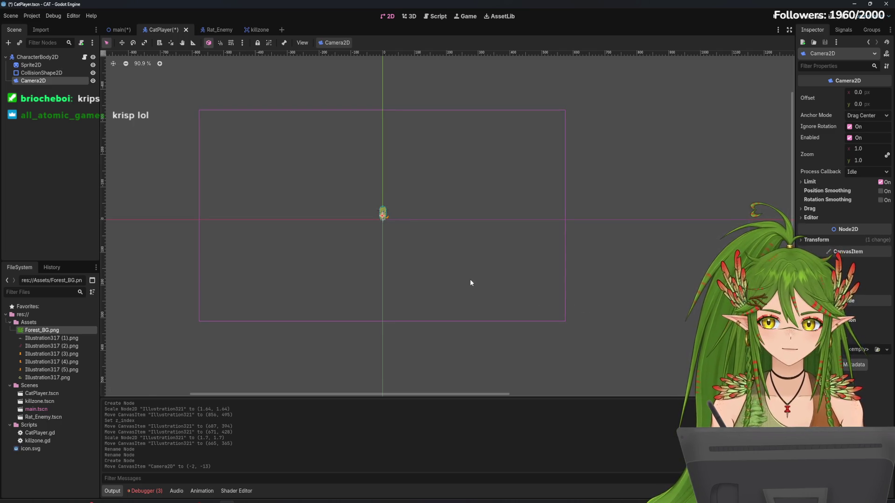
key("ctrl+z")
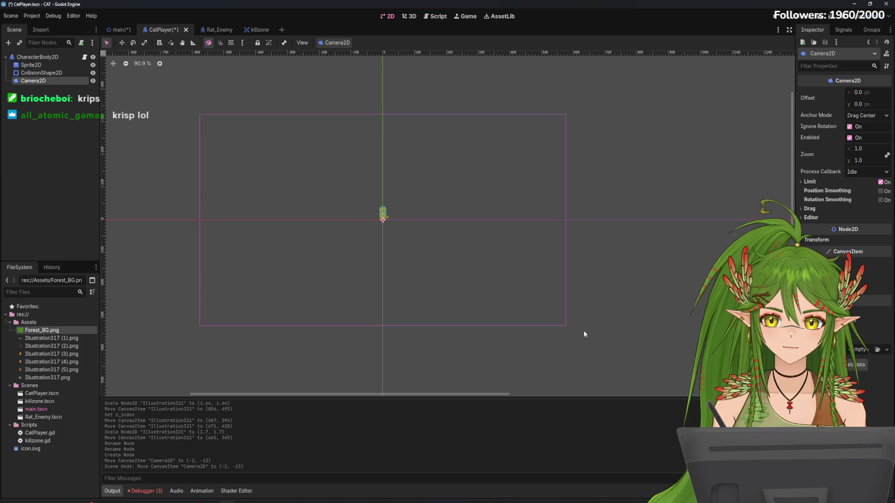
mouse_move(860, 162)
left_mouse_down()
mouse_move(893, 162)
mouse_move(860, 159)
mouse_move(850, 146)
left_mouse_up()
Step: Nudge the Camera2D up over the cat
scroll(311, 222, "up", 3)
scroll(442, 214, "up", 7)
scroll(476, 236, "up", 1)
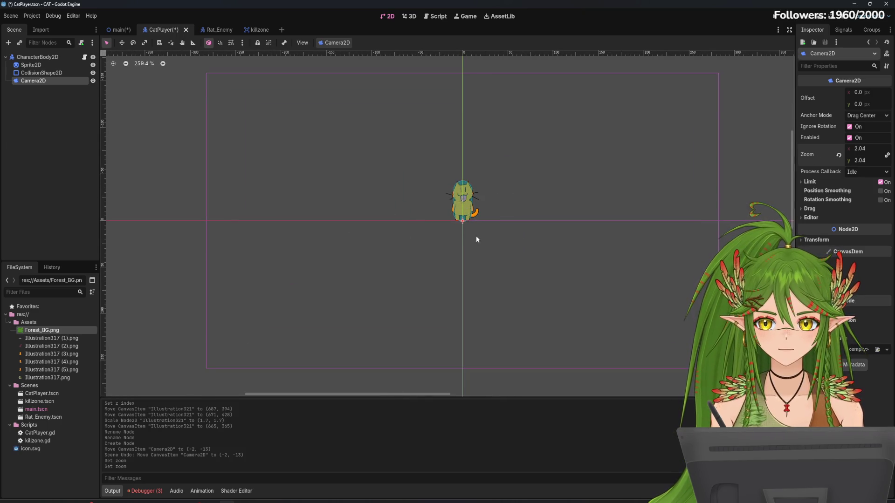
left_click_drag(462, 221, 463, 200)
scroll(525, 225, "up", 2)
scroll(525, 225, "right", 2)
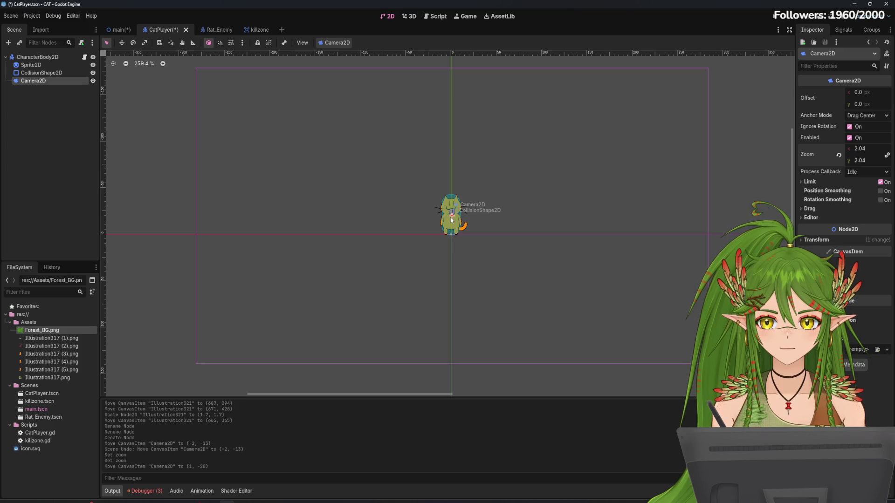
left_click_drag(451, 220, 452, 222)
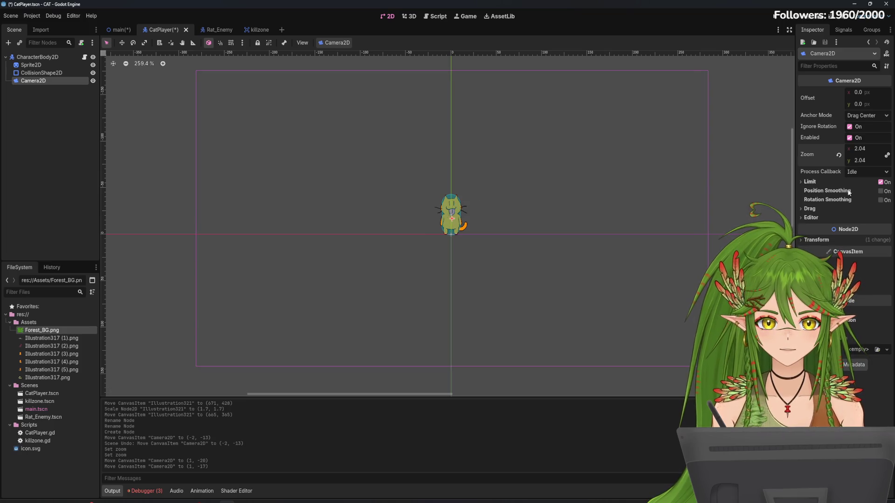
Step: Set the camera zoom to exactly 2.0 on both axes
left_click_drag(860, 160, 856, 160)
left_click(859, 160)
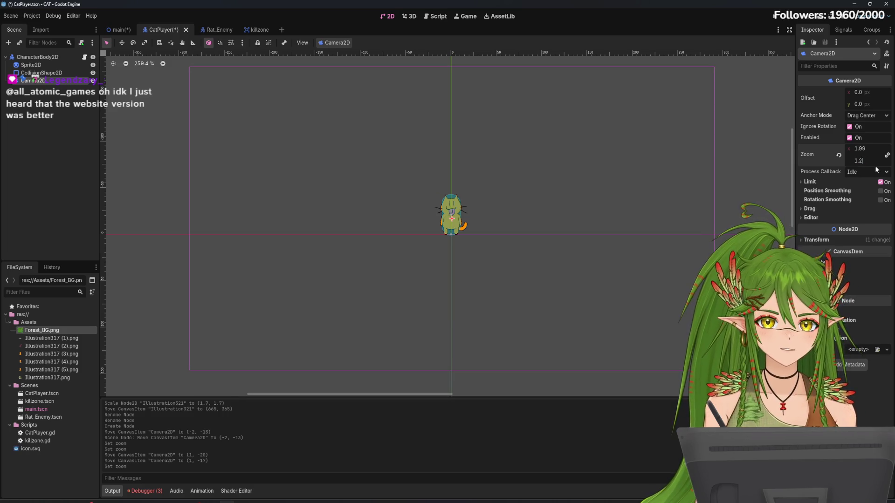
key("BackSpace")
key("BackSpace")
key("BackSpace")
type("2")
key("Return")
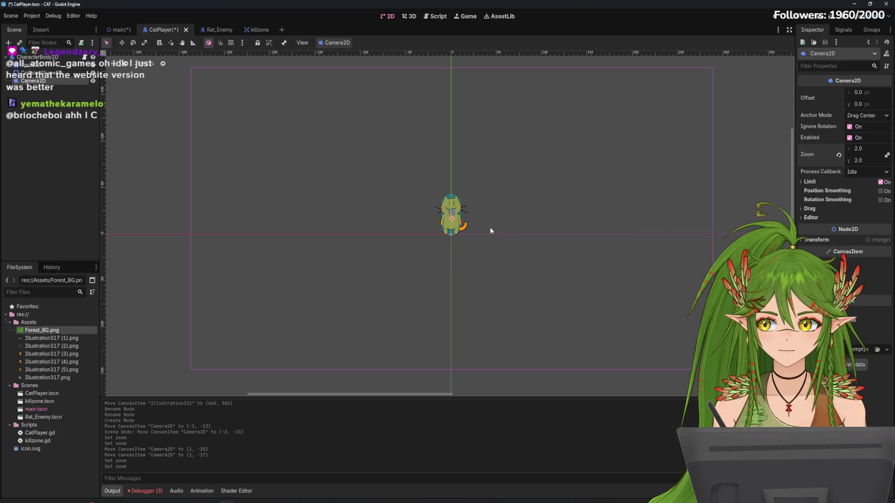
Step: Position the Camera2D at (0, -17) over the cat
scroll(490, 231, "up", 5)
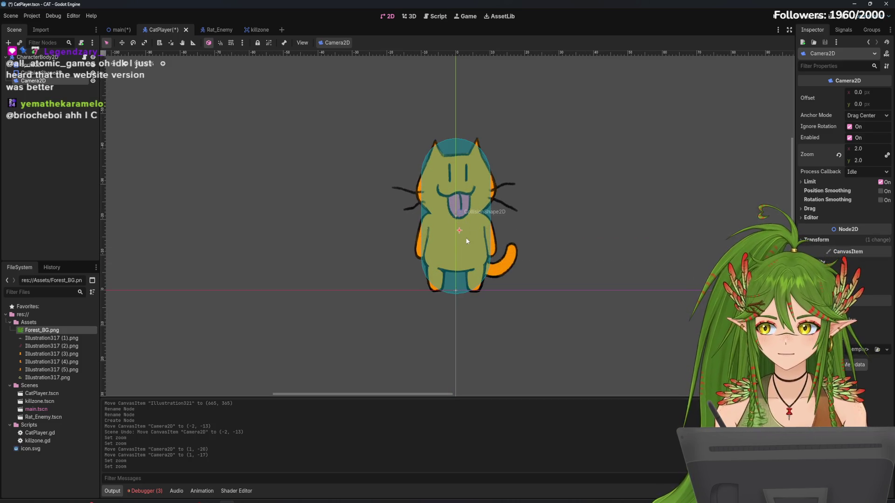
left_click_drag(456, 228, 456, 229)
scroll(495, 233, "down", 8)
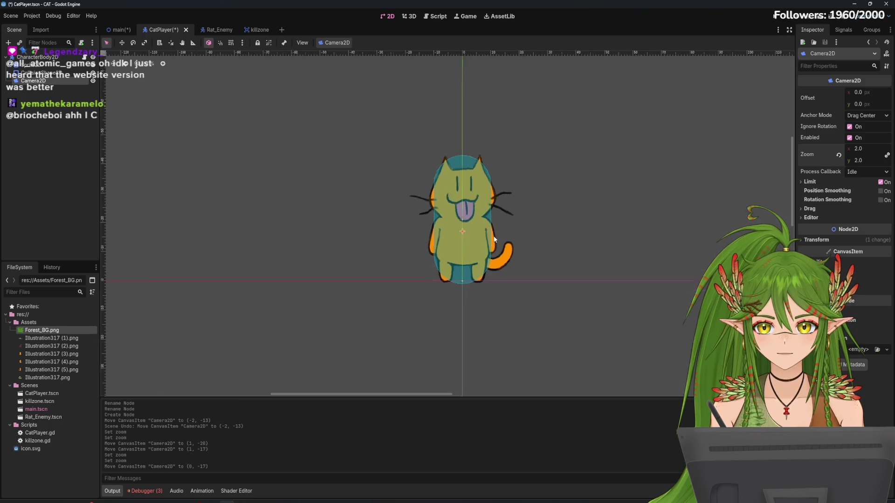
scroll(495, 232, "down", 3)
scroll(531, 220, "right", 3)
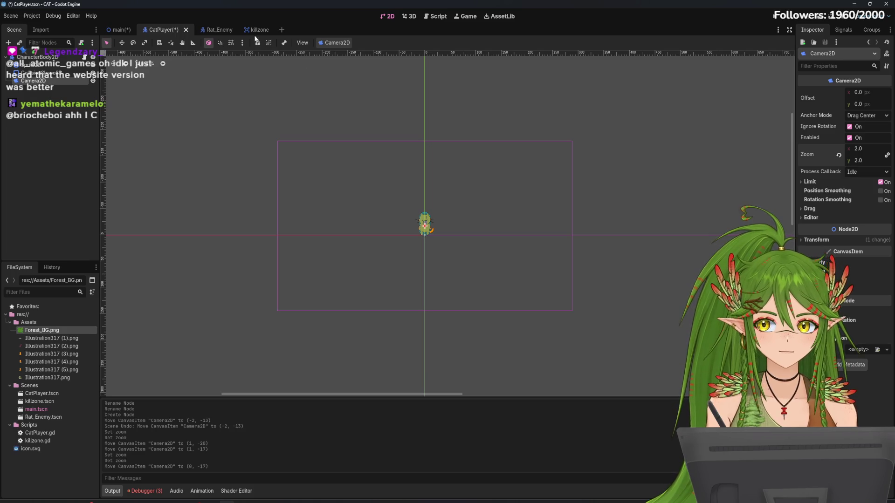
Step: Save the main scene showing Forest_BG, briefly opening and closing an empty scene tab
left_click(116, 30)
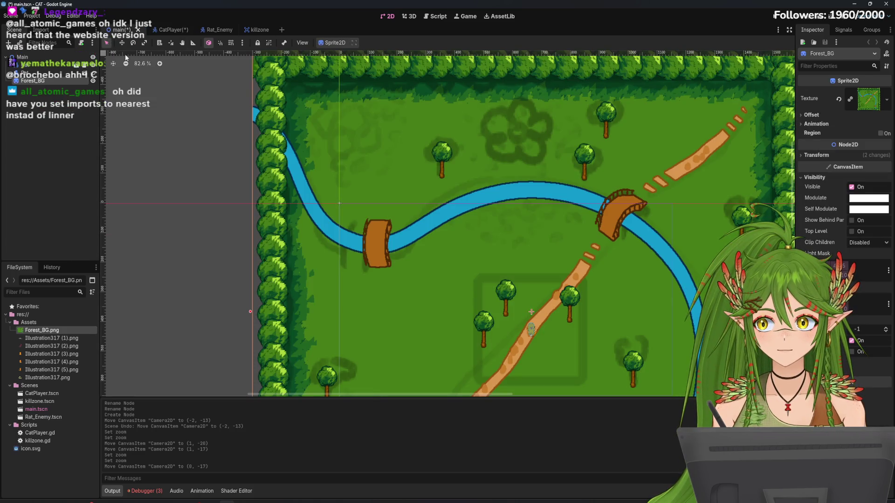
key("ctrl+s")
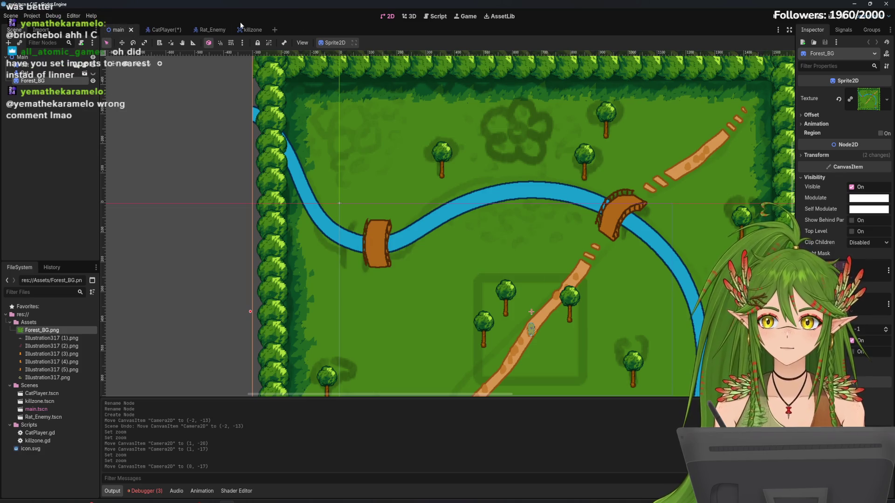
left_click(274, 29)
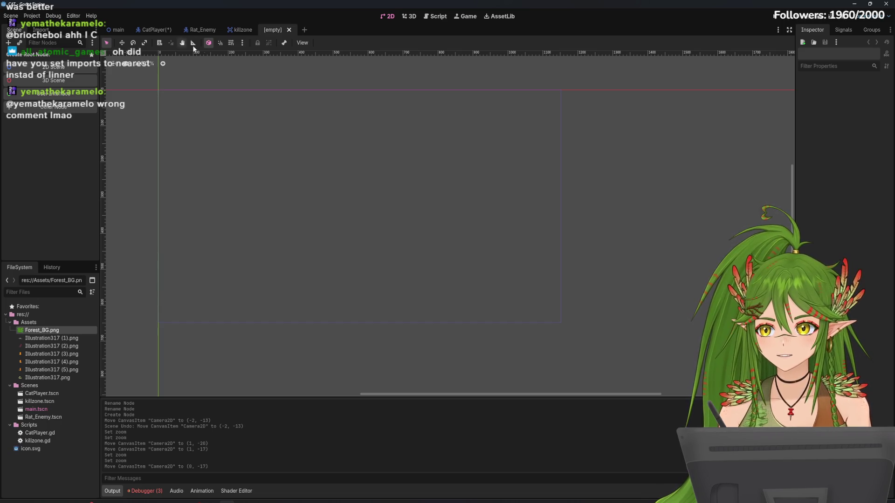
left_click(289, 29)
left_click(116, 29)
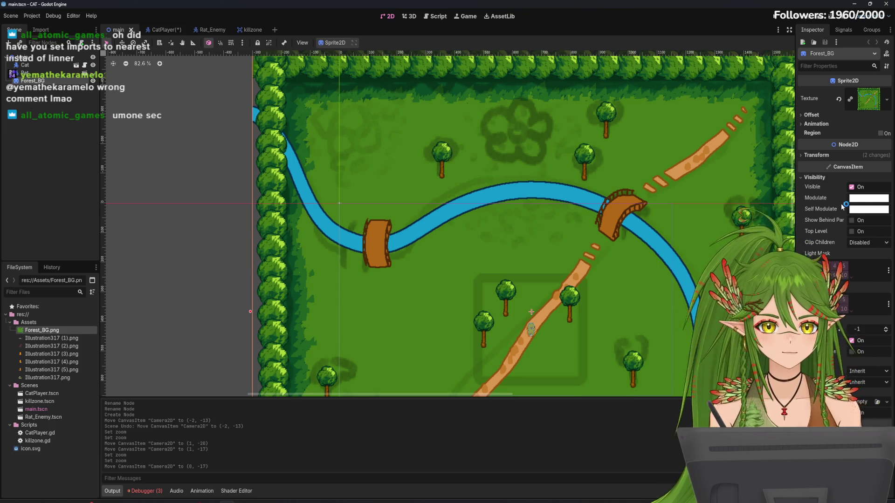
left_click(816, 155)
left_click(817, 155)
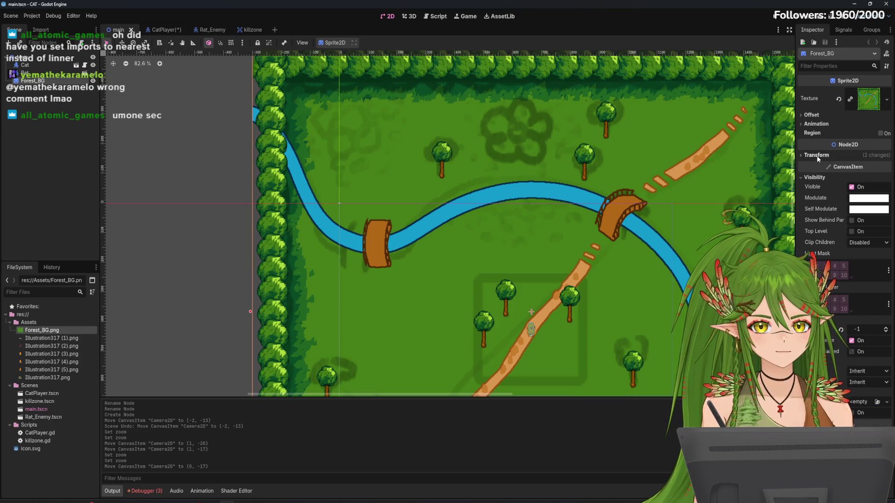
Step: Build a new scene with a ForestBg Sprite2D root from Forest_BG.png, then return to main
type("nea")
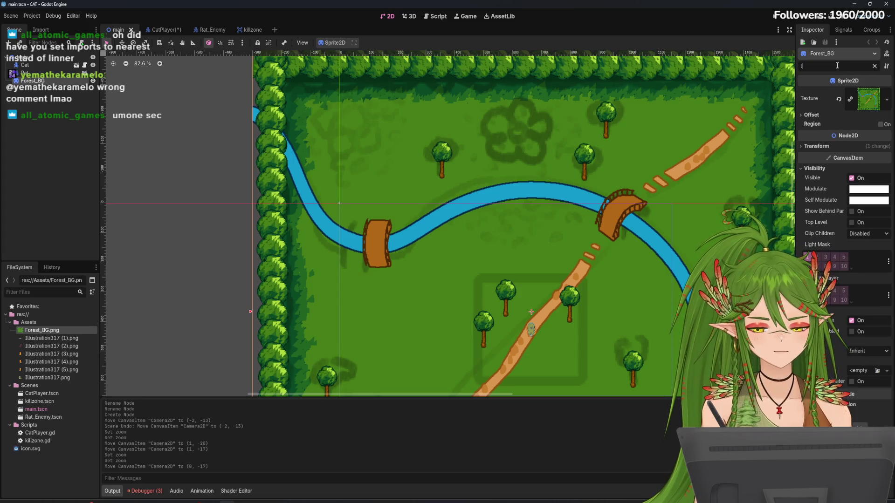
type("r")
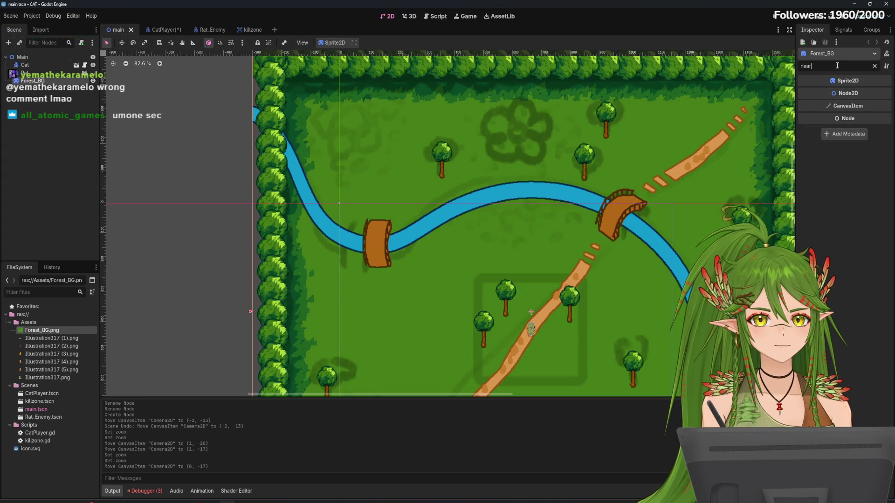
key("BackSpace")
key("BackSpace")
key("BackSpace")
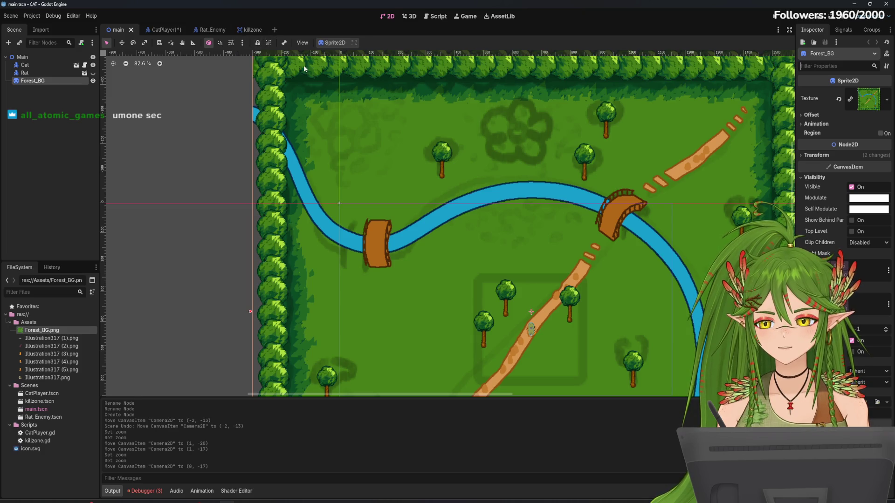
left_click(276, 29)
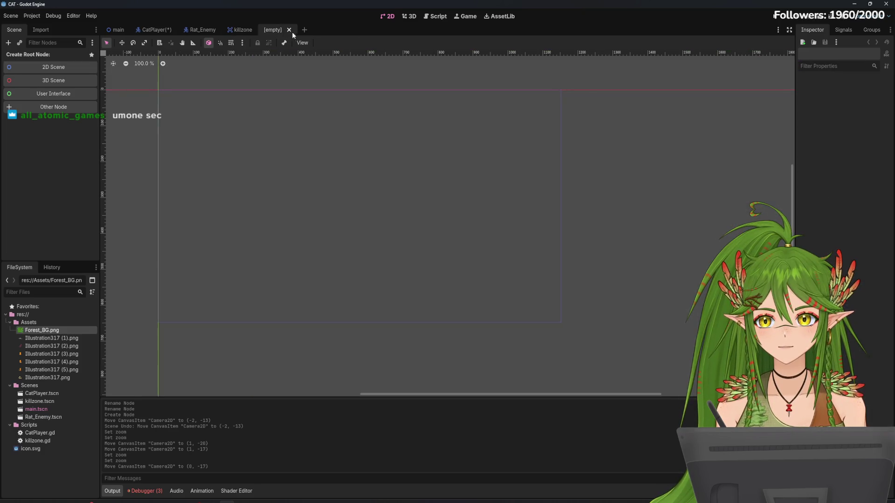
mouse_move(60, 330)
left_mouse_down()
mouse_move(379, 183)
mouse_move(354, 191)
left_mouse_up()
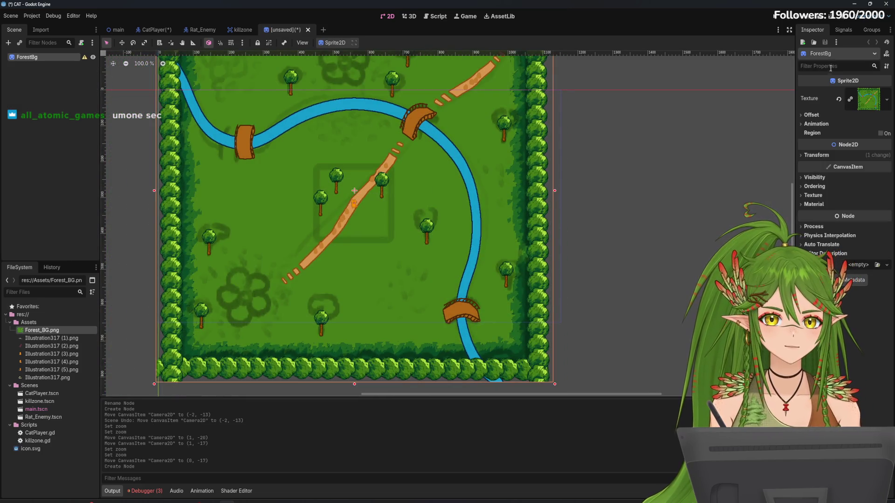
type("line")
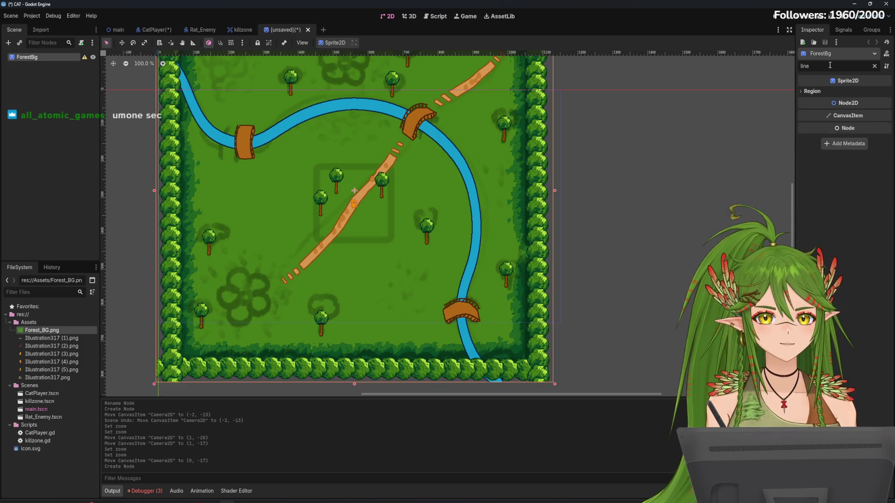
type("a")
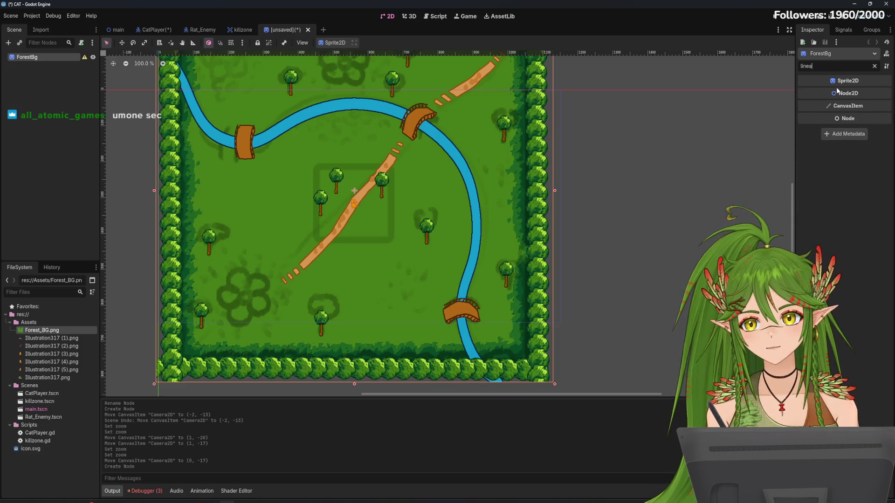
key("BackSpace")
key("BackSpace")
key("BackSpace")
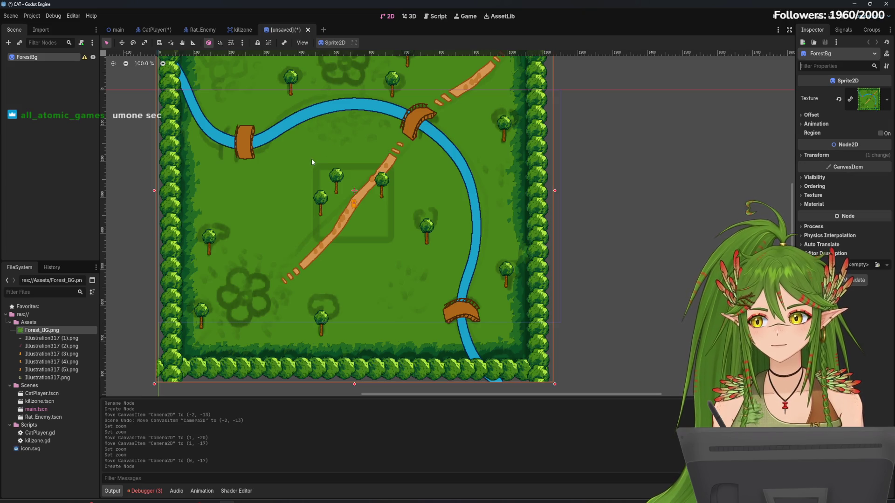
scroll(298, 165, "down", 3)
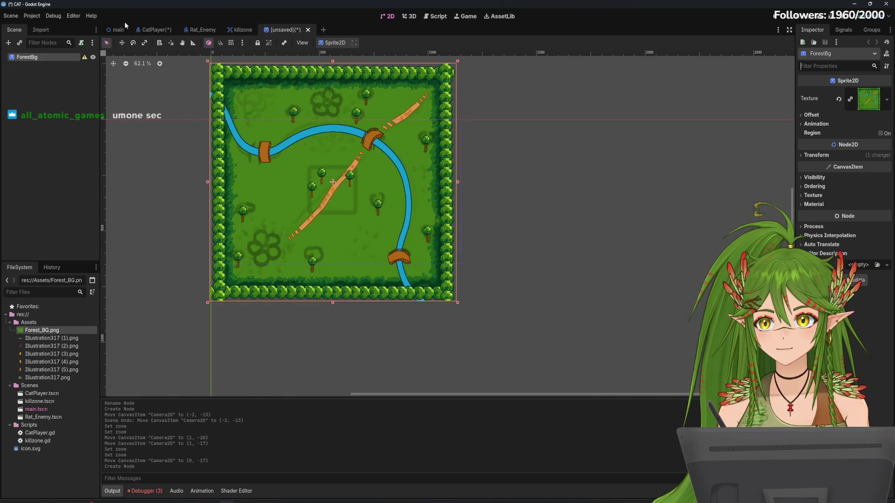
left_click(117, 29)
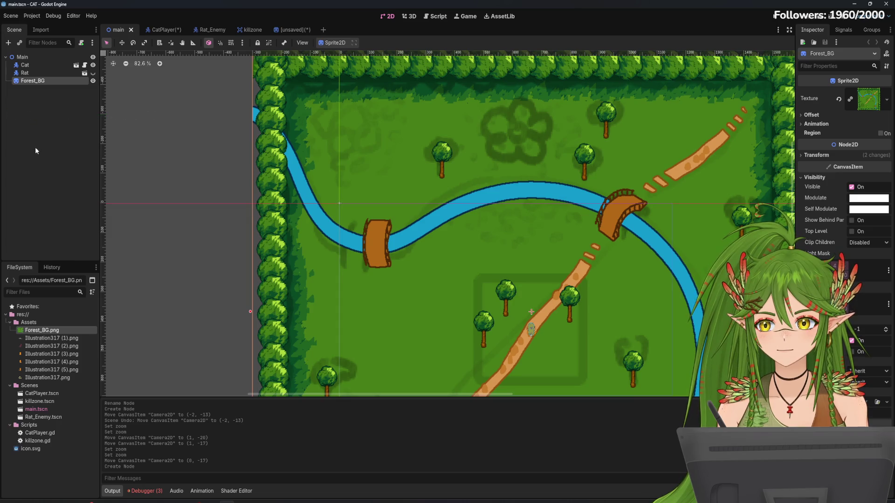
Step: Delete the Forest_BG node from the main scene
right_click(45, 82)
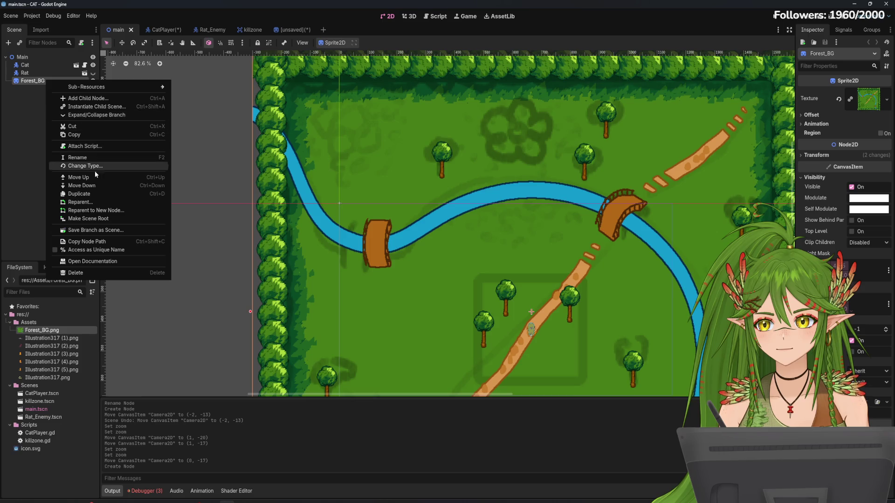
left_click(16, 170)
right_click(37, 83)
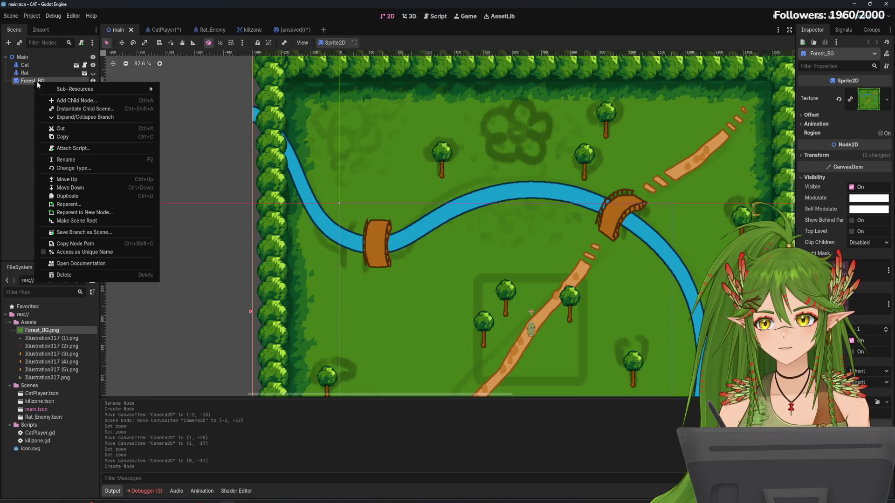
left_click(87, 275)
left_click(432, 265)
Step: Rename the new scene's ForestBg root sprite to Forest_Bg
left_click(291, 29)
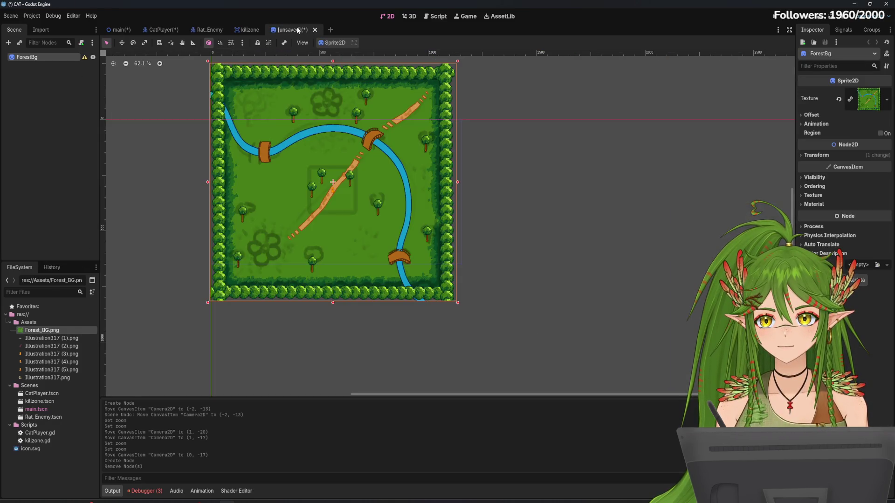
double_click(38, 57)
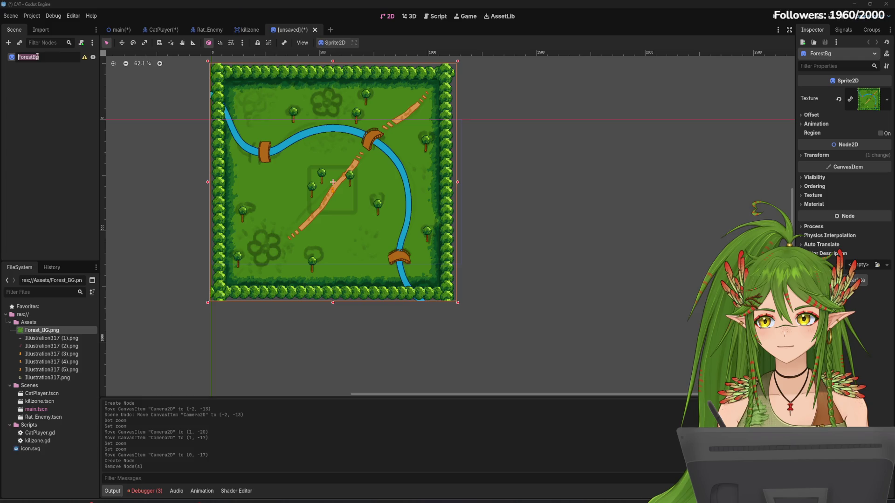
type("_")
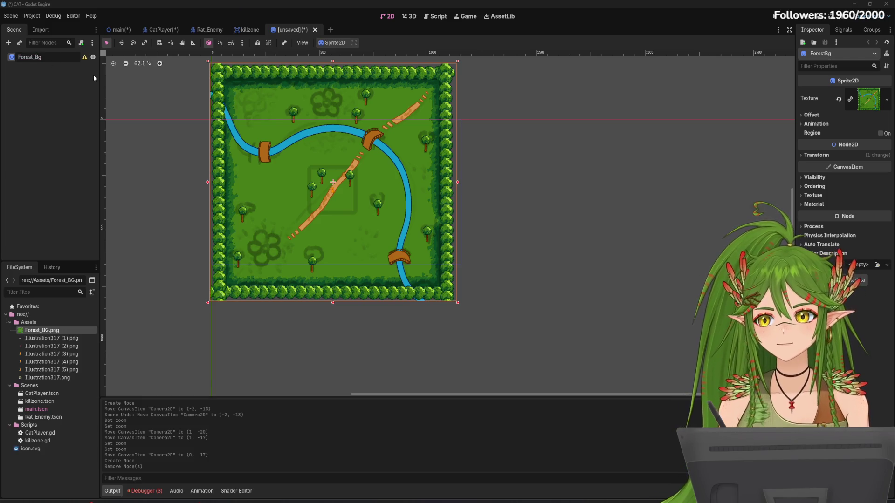
key("Return")
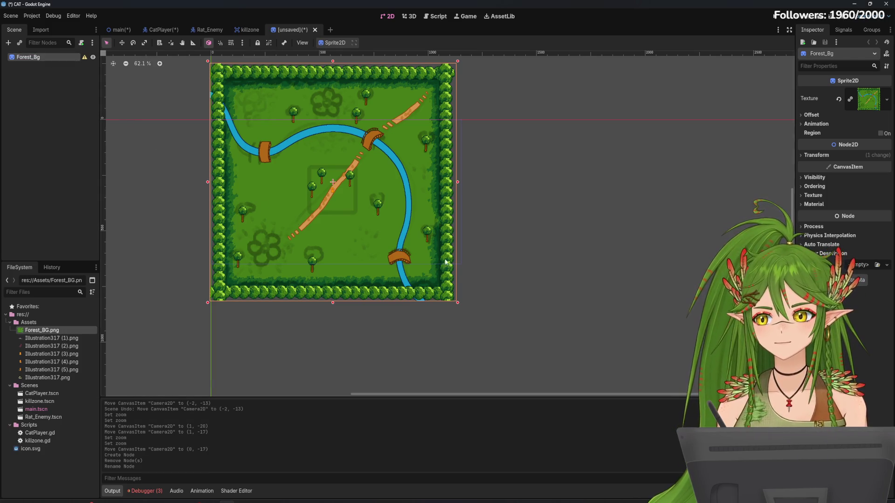
Step: Scale the Forest_Bg forest map up to 1.26
left_click(811, 178)
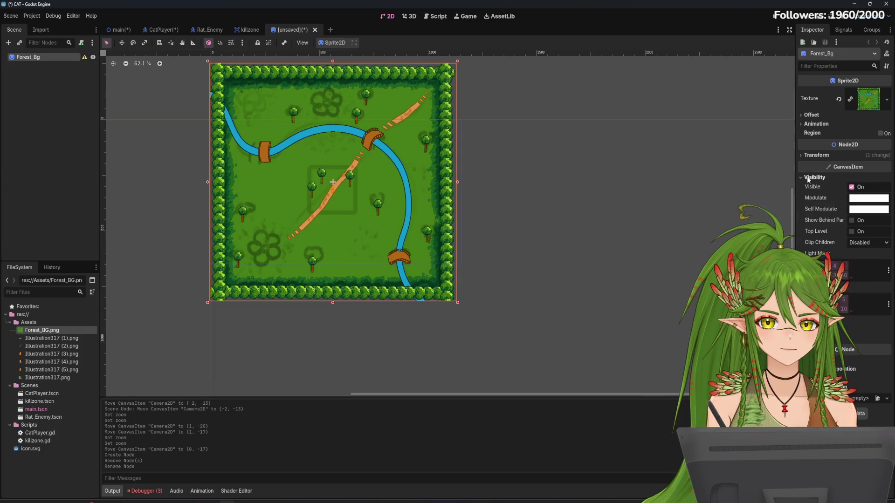
left_click(811, 178)
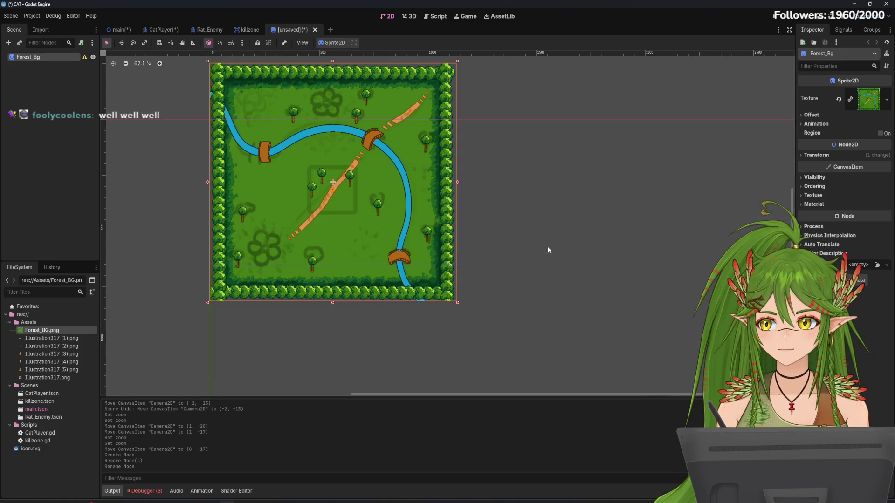
scroll(512, 257, "up", 2)
scroll(513, 256, "left", 3)
left_click_drag(517, 336, 581, 399)
scroll(607, 331, "down", 2)
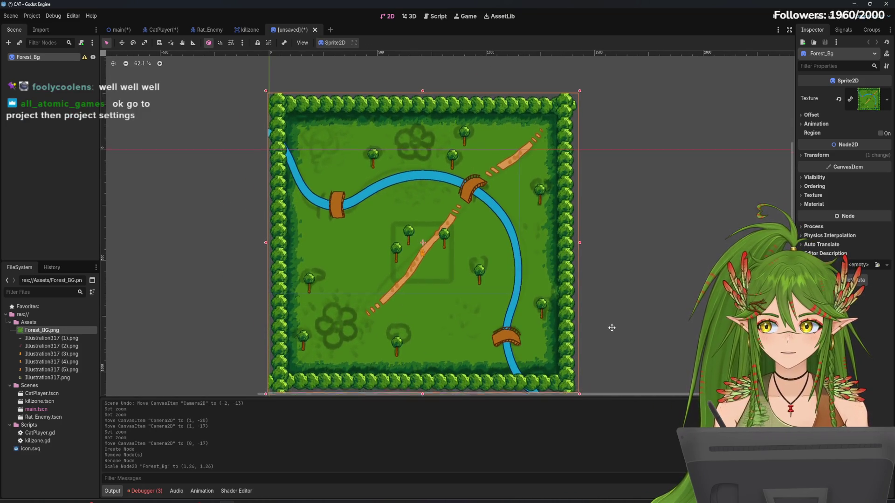
left_click(32, 16)
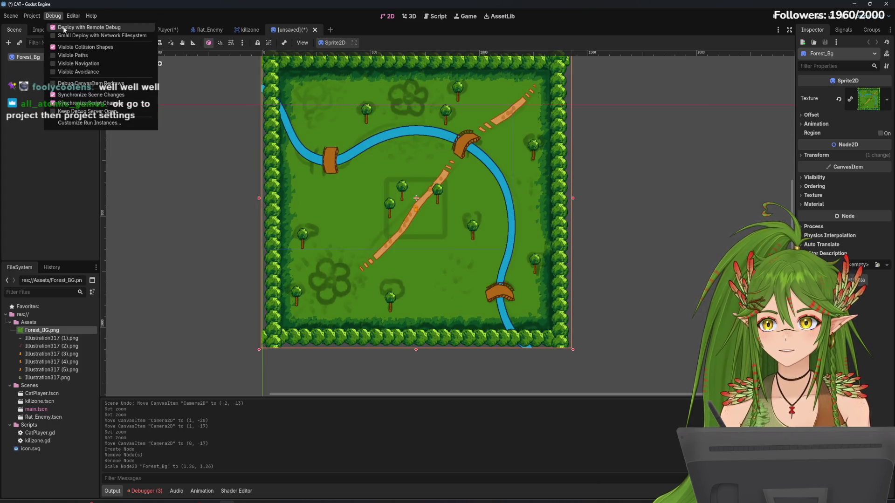
Step: Set Default Texture Filter under Rendering > Textures to Nearest and close Project Settings
left_click(51, 26)
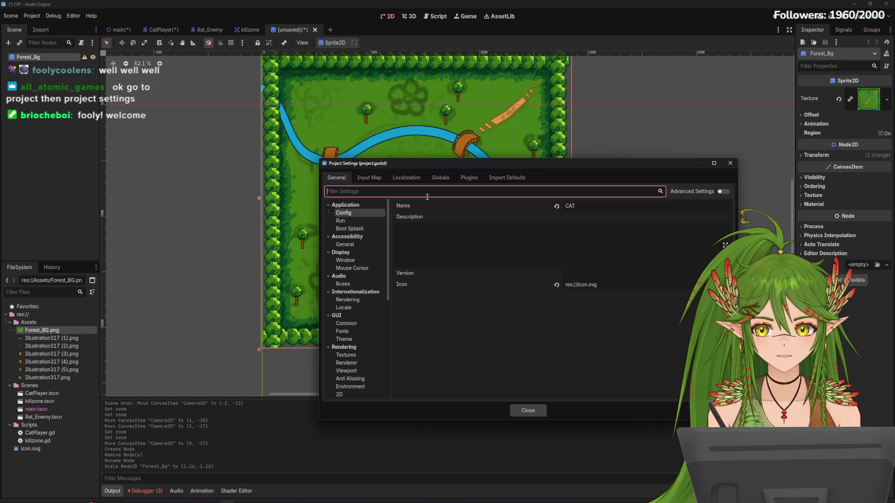
type("nea")
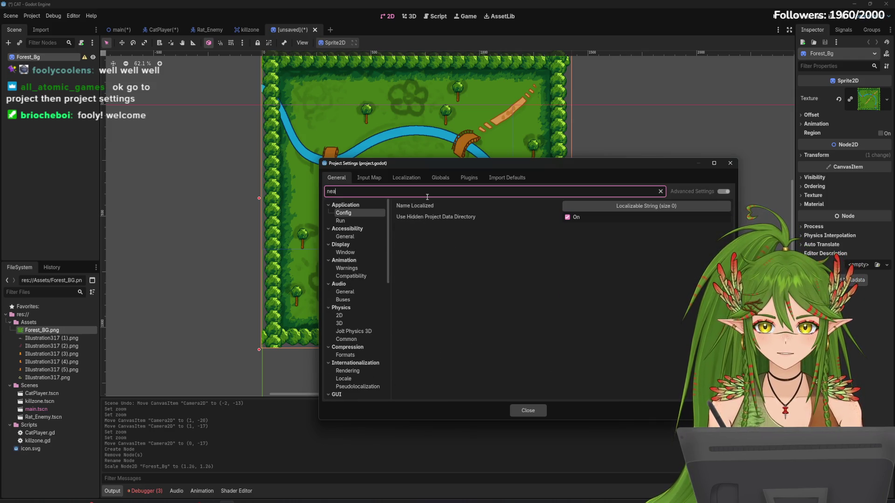
key("BackSpace")
key("BackSpace")
key("BackSpace")
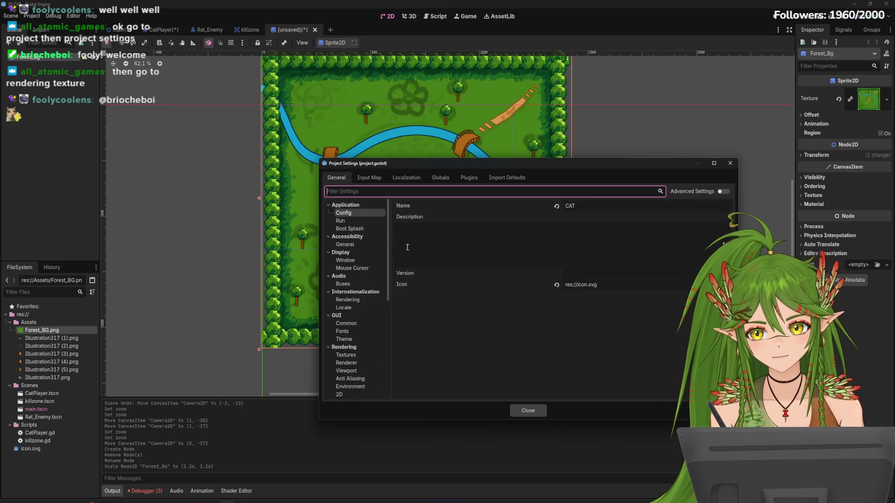
left_click(360, 359)
left_click(583, 214)
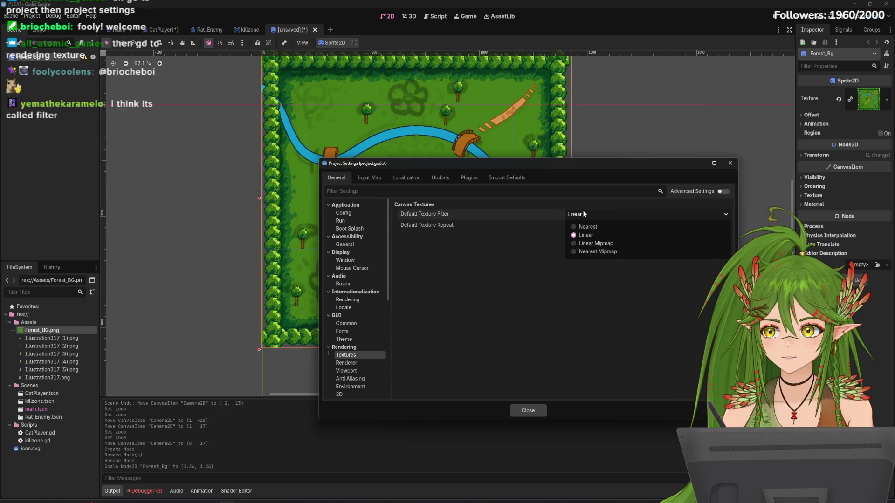
left_click(583, 214)
left_click(583, 214)
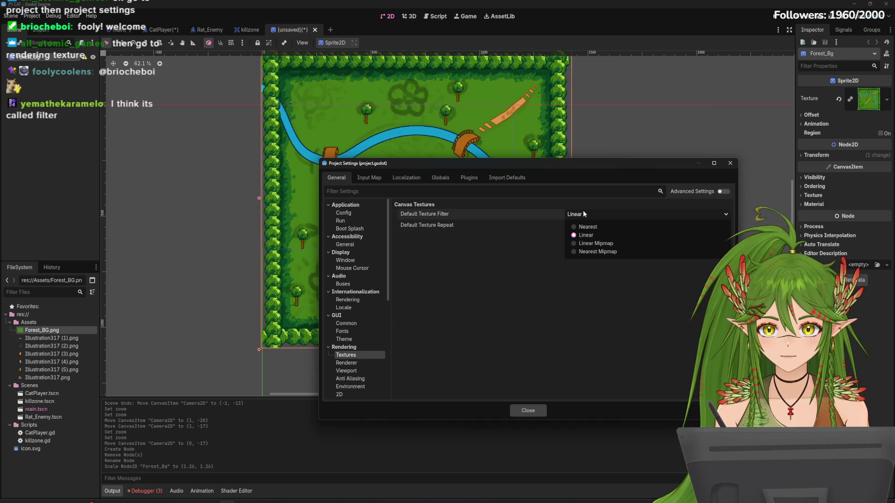
left_click(583, 214)
left_click(583, 215)
left_click(583, 215)
left_click(584, 216)
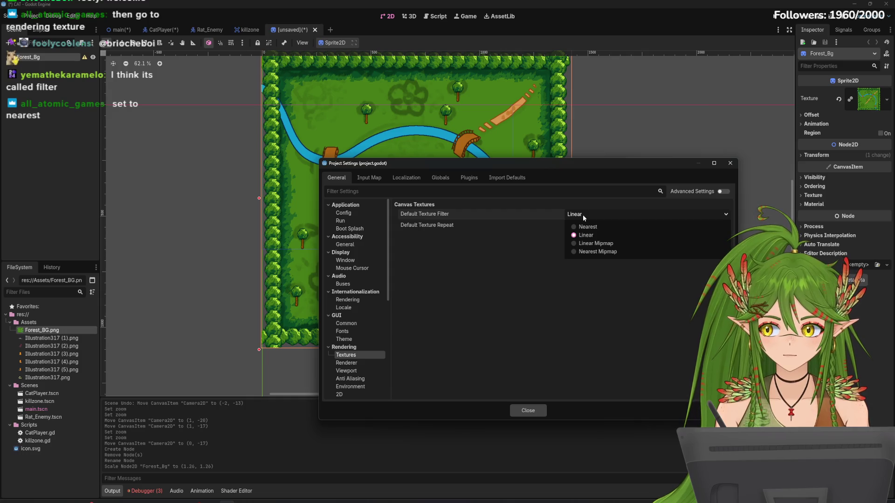
left_click(588, 227)
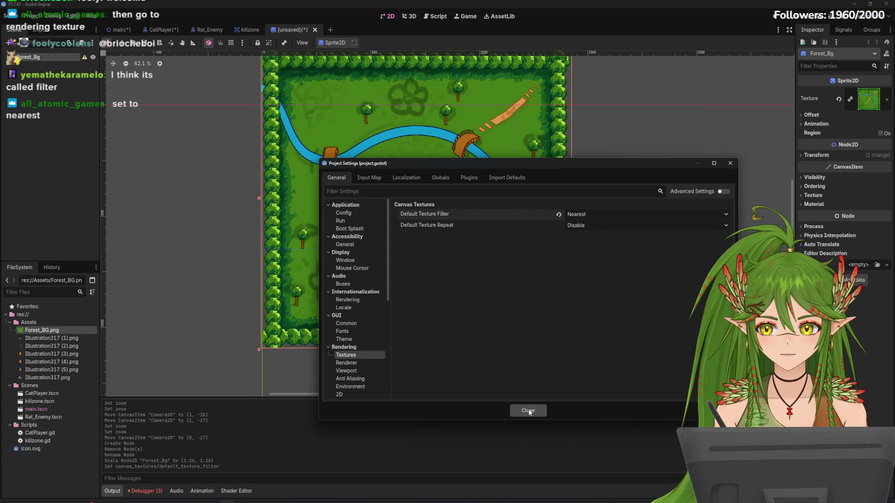
left_click(528, 410)
scroll(449, 265, "down", 1)
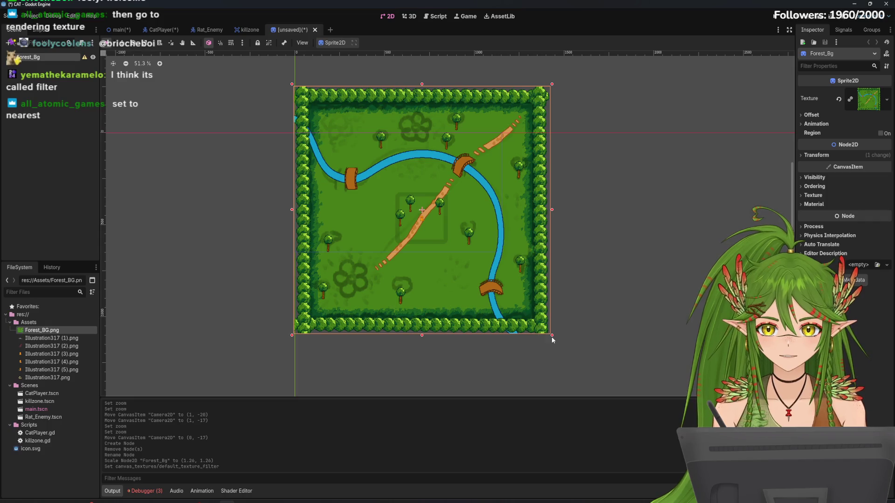
Step: Scale up the Forest_Bg background with its corner handle, undoing an accidental move
left_click_drag(552, 336, 595, 365)
scroll(458, 257, "down", 2)
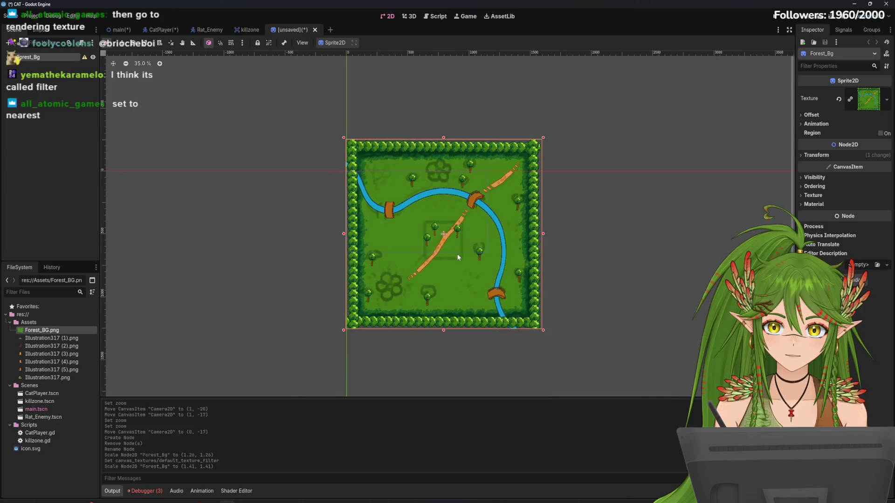
scroll(458, 256, "down", 1)
mouse_move(449, 227)
left_mouse_down()
mouse_move(407, 188)
mouse_move(352, 161)
left_mouse_up()
scroll(342, 153, "up", 2)
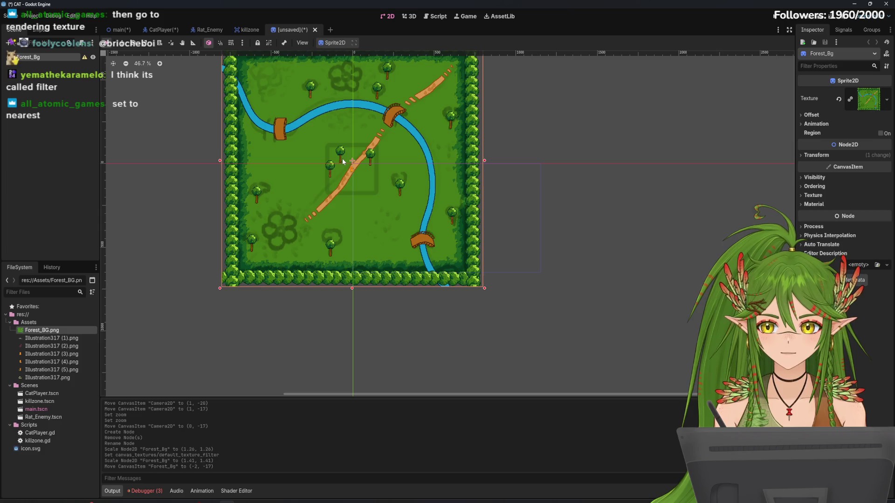
key("ctrl+z")
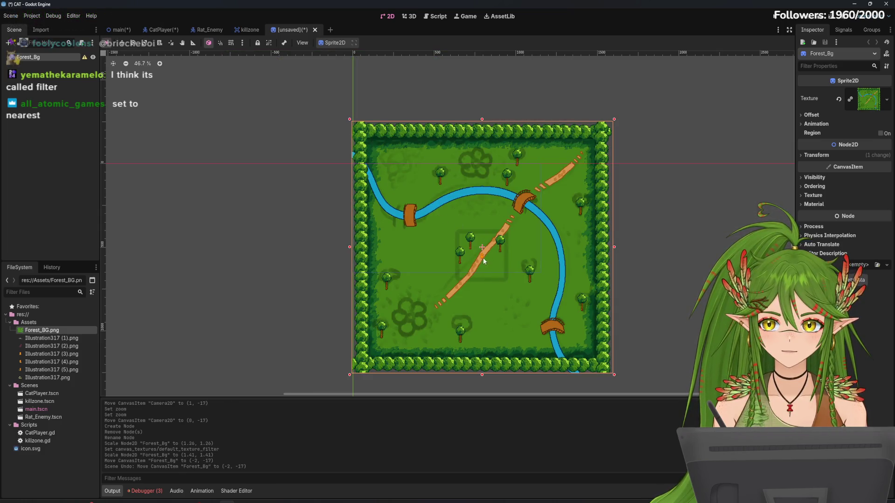
Step: Save the forest scene as forest_bg.tscn and return to the main scene
key("ctrl+s")
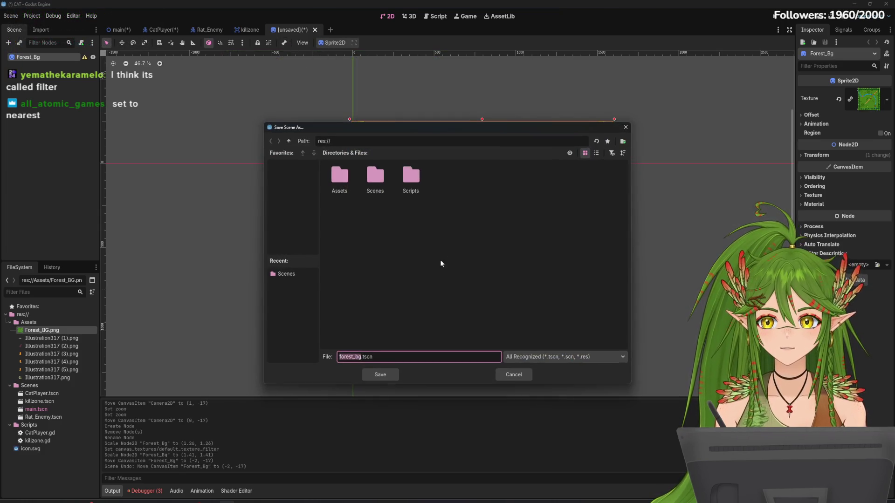
left_click(385, 183)
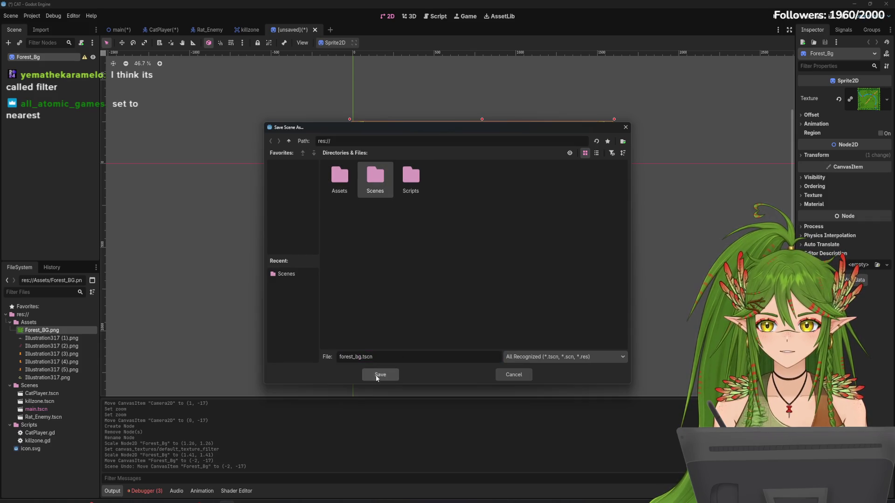
left_click(378, 376)
key("ctrl+Tab")
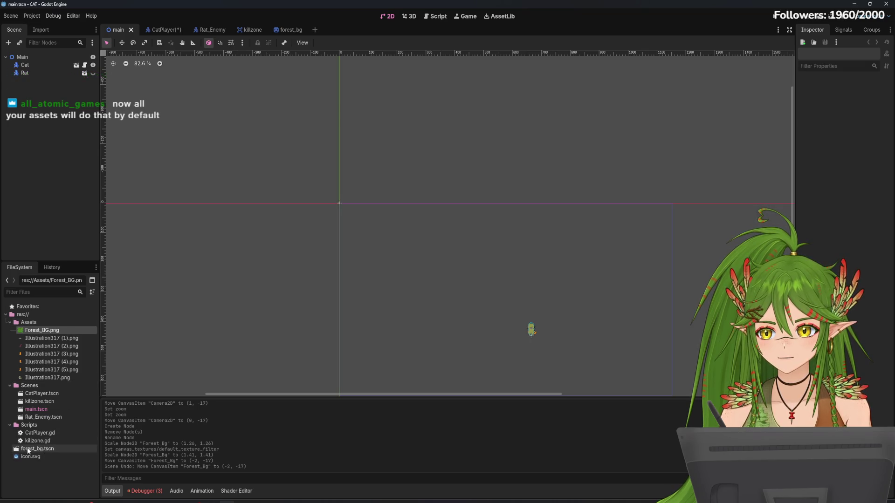
Step: Move forest_bg.tscn into the Scenes folder
mouse_move(29, 449)
left_mouse_down()
mouse_move(35, 391)
mouse_move(110, 366)
mouse_move(327, 209)
left_mouse_up()
left_click(419, 266)
scroll(332, 221, "up", 4)
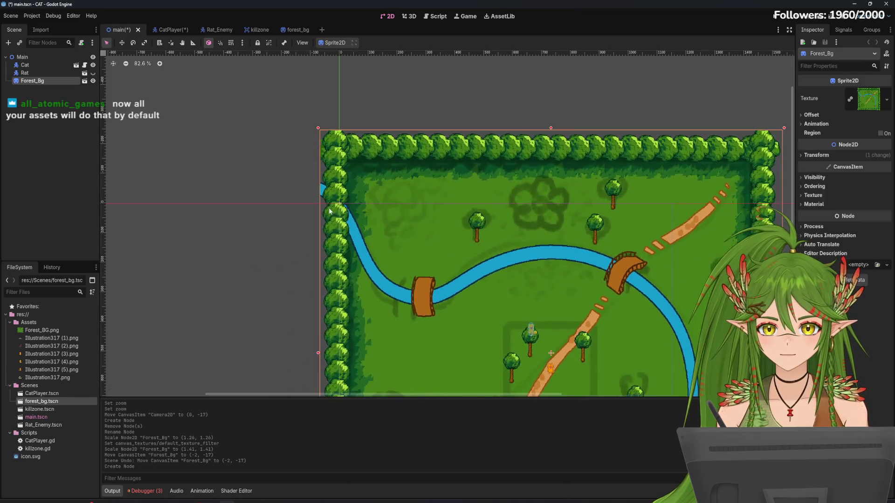
scroll(333, 222, "up", 20)
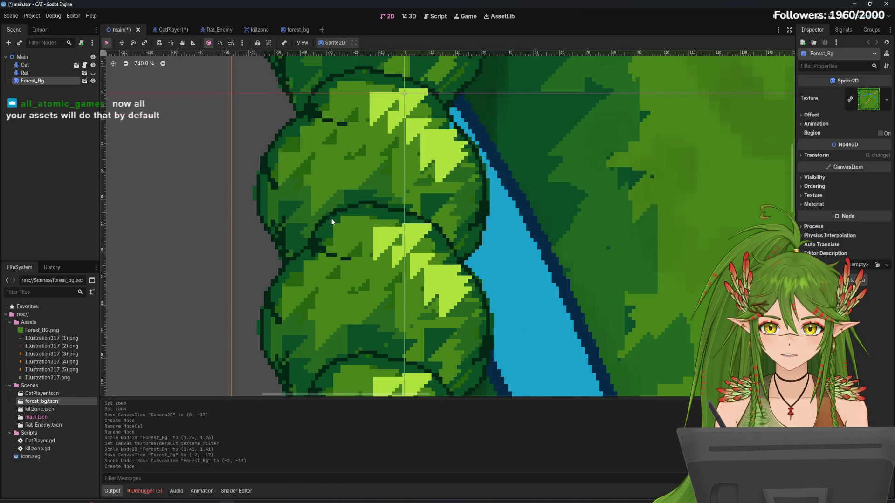
scroll(406, 236, "down", 8)
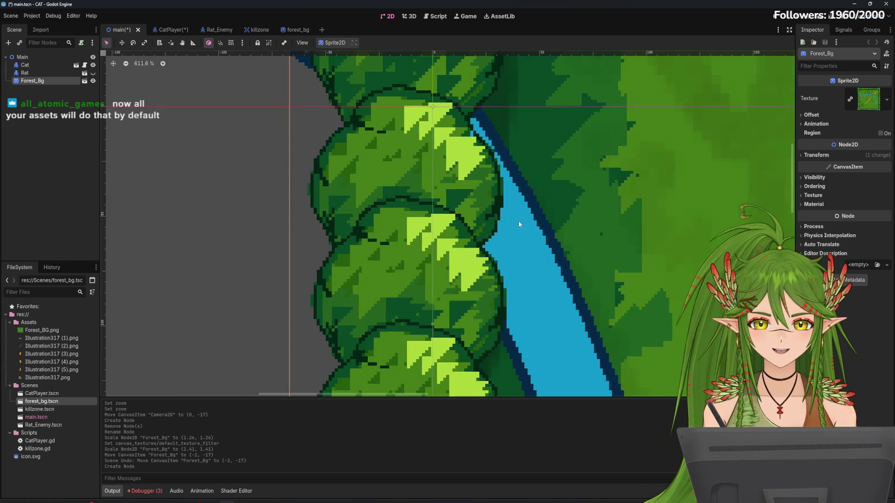
scroll(516, 218, "down", 6)
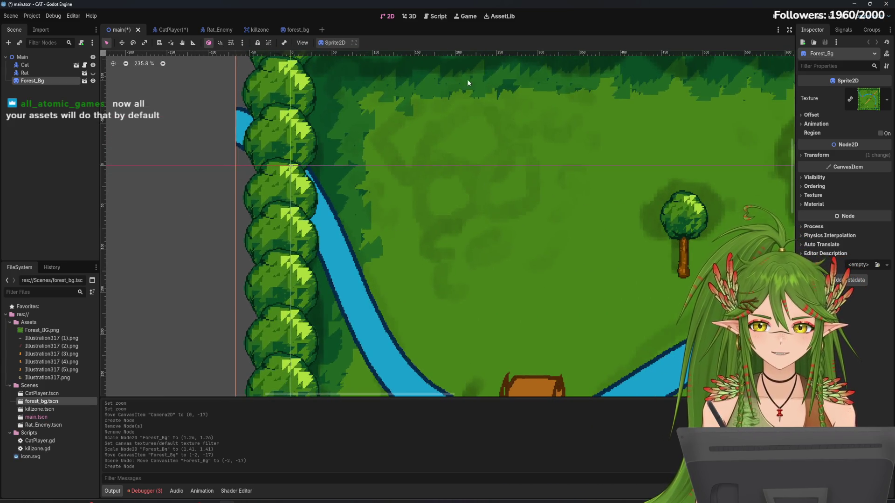
scroll(536, 203, "down", 17)
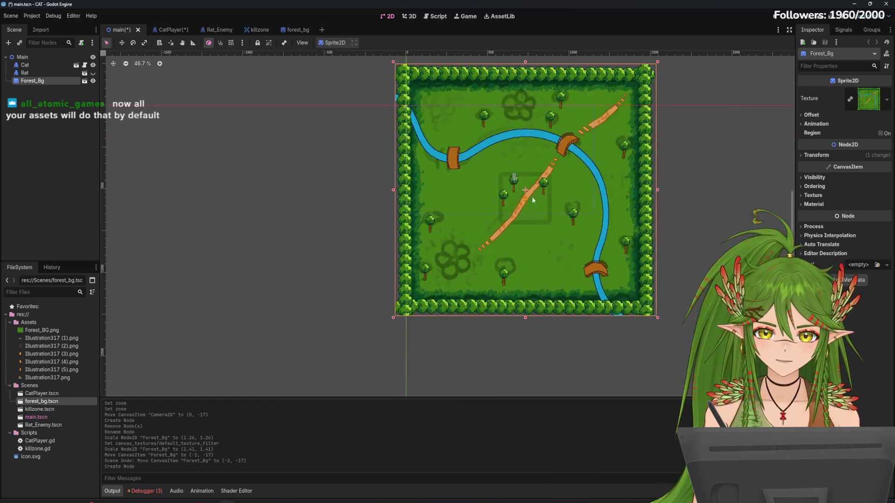
scroll(492, 190, "up", 11)
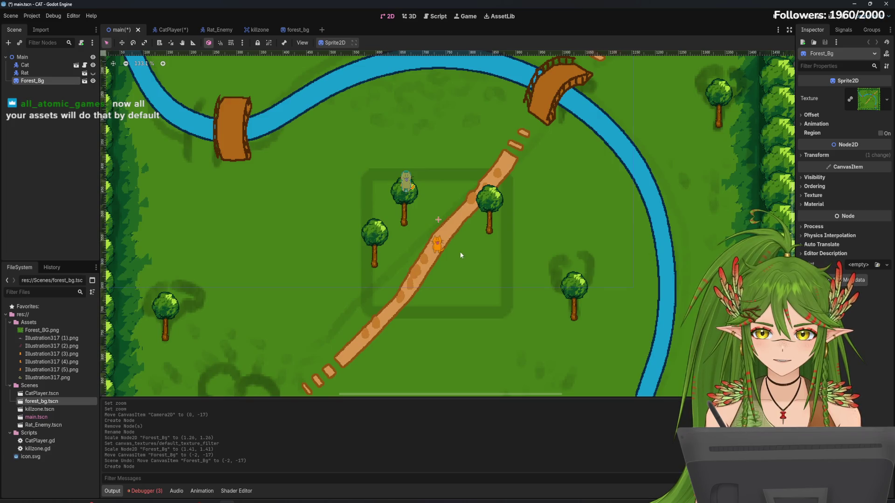
Step: Reposition Forest_Bg in the main scene and scale it up to about 1.6
mouse_move(461, 255)
left_mouse_down()
mouse_move(428, 189)
mouse_move(436, 194)
left_mouse_up()
scroll(446, 209, "down", 3)
scroll(449, 210, "down", 6)
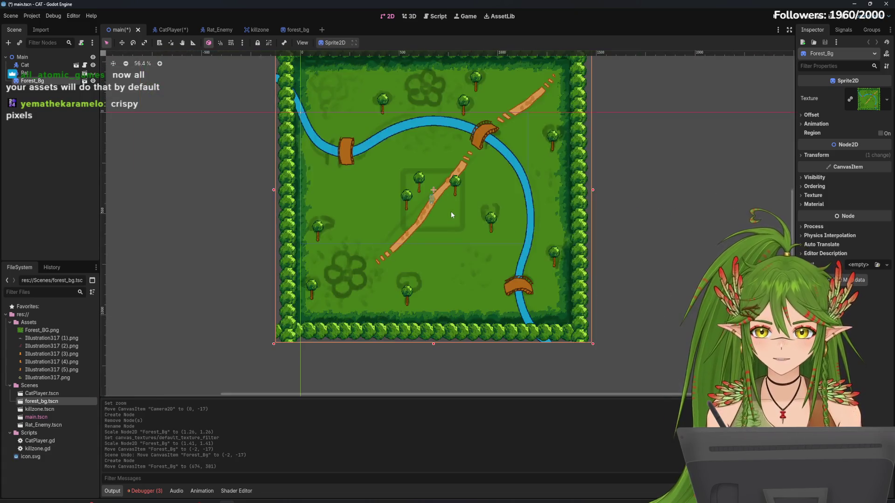
scroll(452, 213, "down", 4)
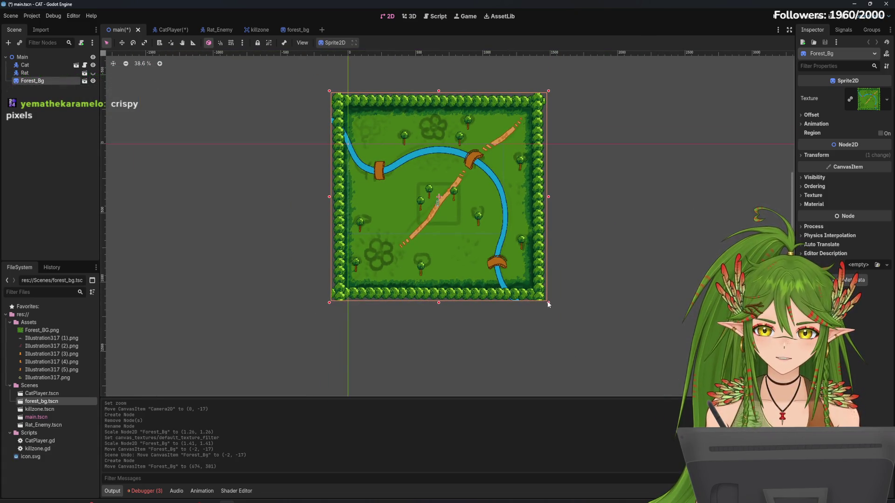
left_click_drag(548, 303, 557, 311)
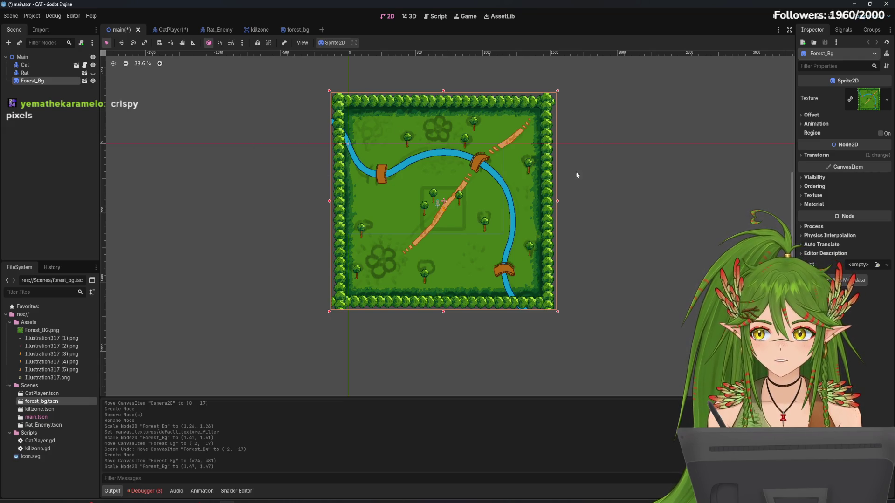
scroll(427, 207, "up", 4)
scroll(459, 231, "up", 3)
mouse_move(466, 217)
left_mouse_down()
mouse_move(456, 195)
mouse_move(433, 182)
left_mouse_up()
scroll(434, 186, "down", 11)
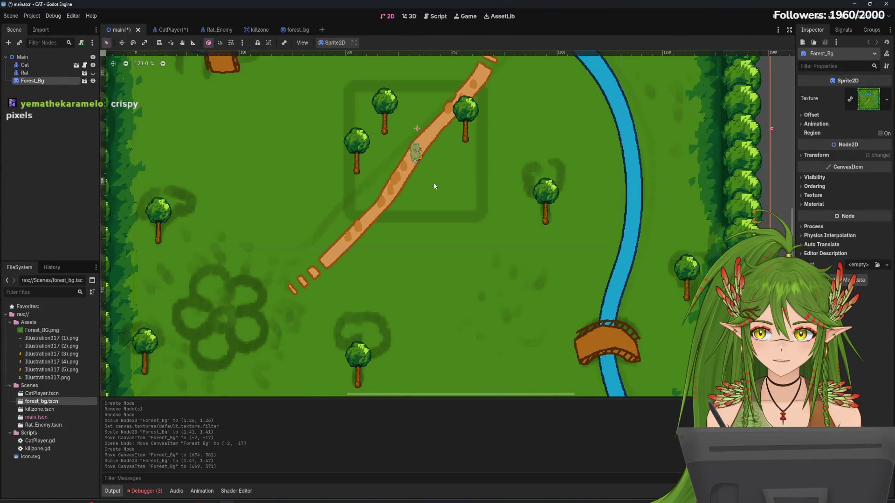
left_click_drag(608, 334, 620, 345)
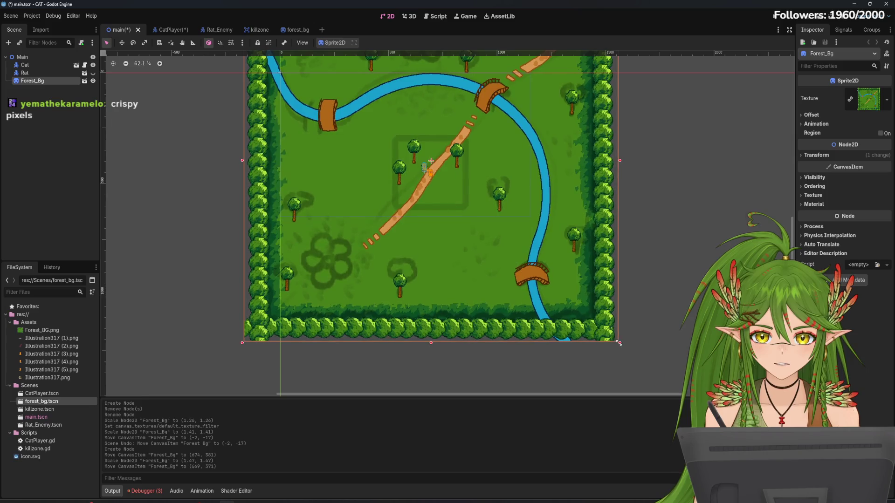
scroll(442, 191, "up", 11)
left_click_drag(443, 172, 454, 157)
scroll(452, 162, "down", 14)
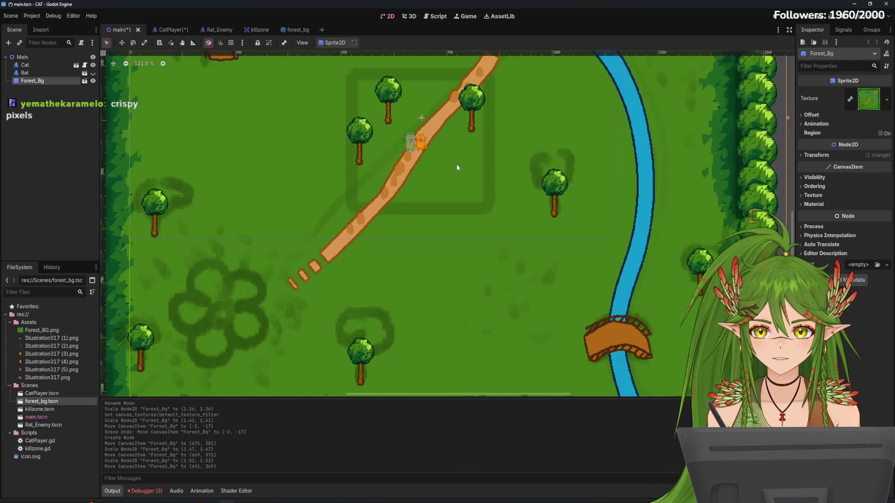
left_click_drag(585, 286, 599, 296)
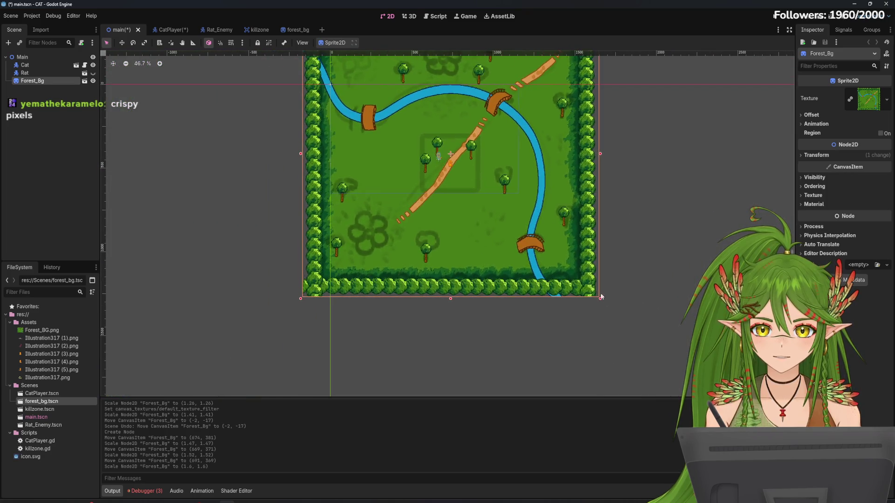
scroll(454, 171, "up", 10)
Step: Settle Forest_Bg at scale 1.67 around (688, 365) beneath the cat and save the main scene
mouse_move(467, 199)
left_mouse_down()
mouse_move(437, 167)
mouse_move(455, 199)
left_mouse_up()
scroll(423, 156, "up", 4)
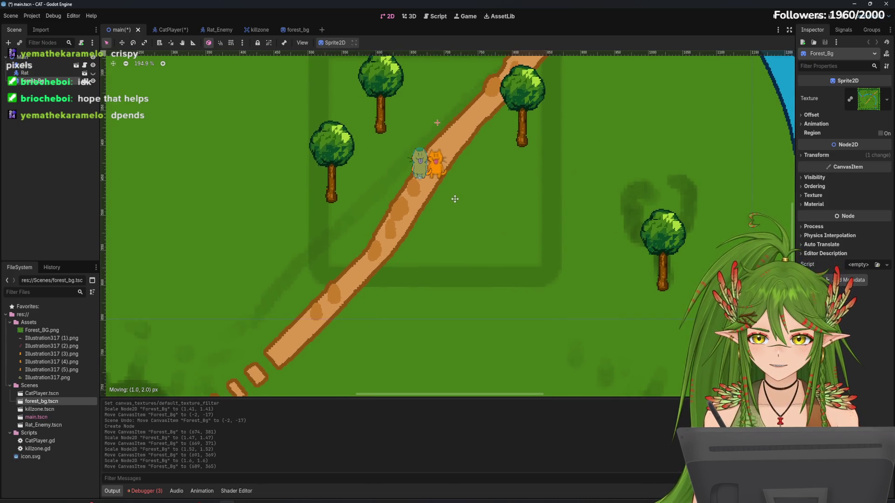
scroll(471, 219, "down", 18)
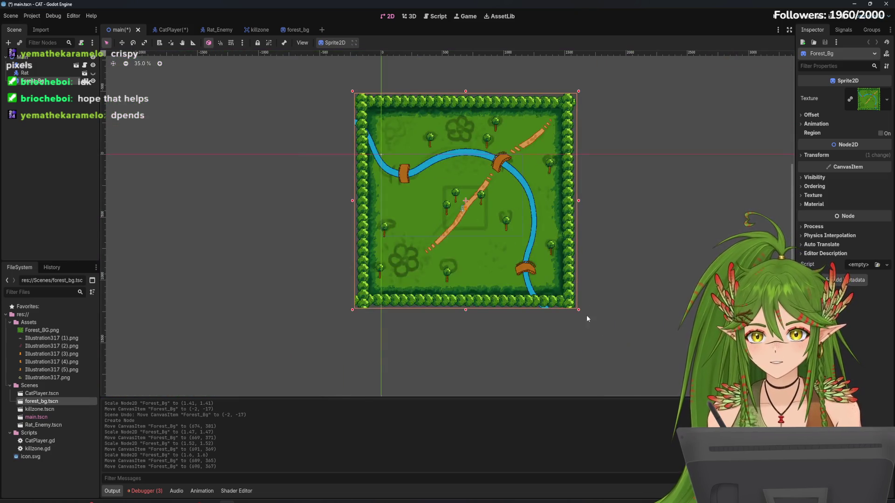
left_click_drag(580, 312, 590, 321)
scroll(487, 231, "up", 18)
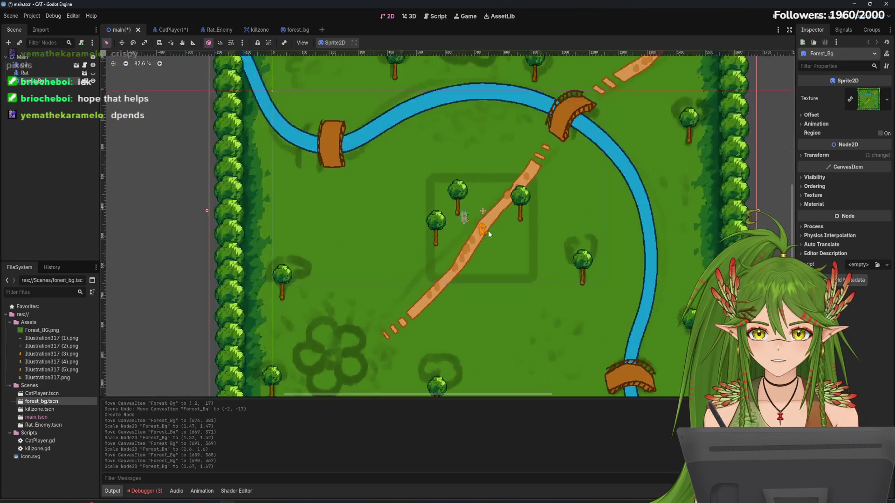
left_click_drag(487, 231, 459, 231)
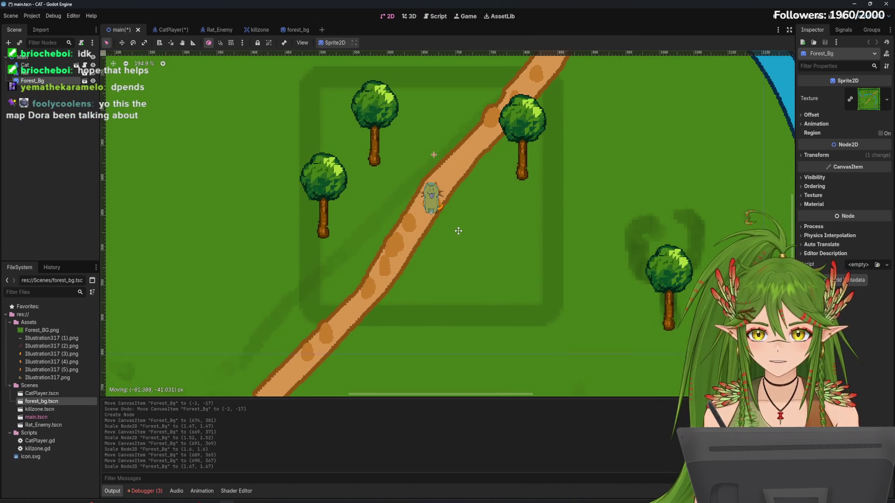
scroll(477, 245, "down", 18)
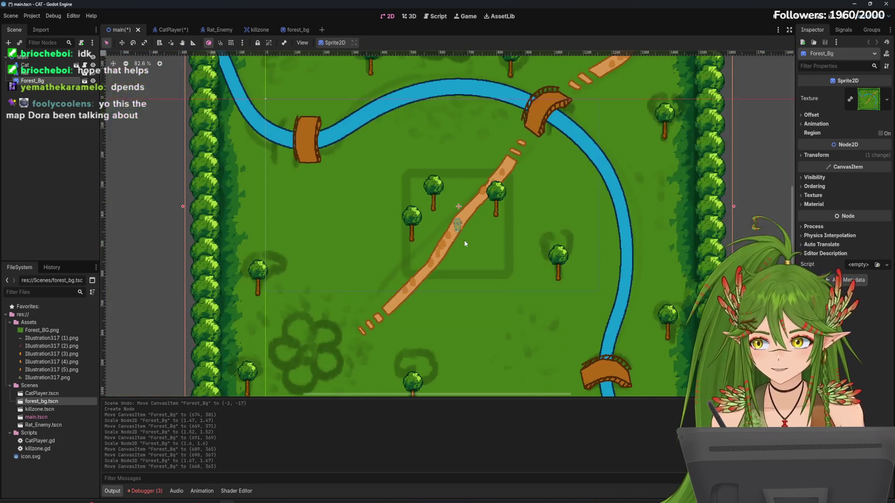
scroll(463, 230, "down", 2)
key("ctrl+s")
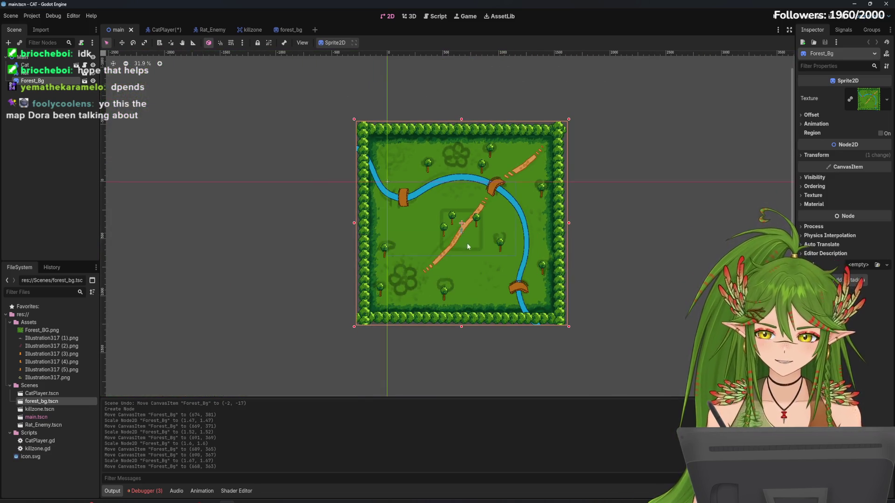
Step: Run the game, make its window taller, and walk the cat over the bridge to the top-right corner
left_click(778, 20)
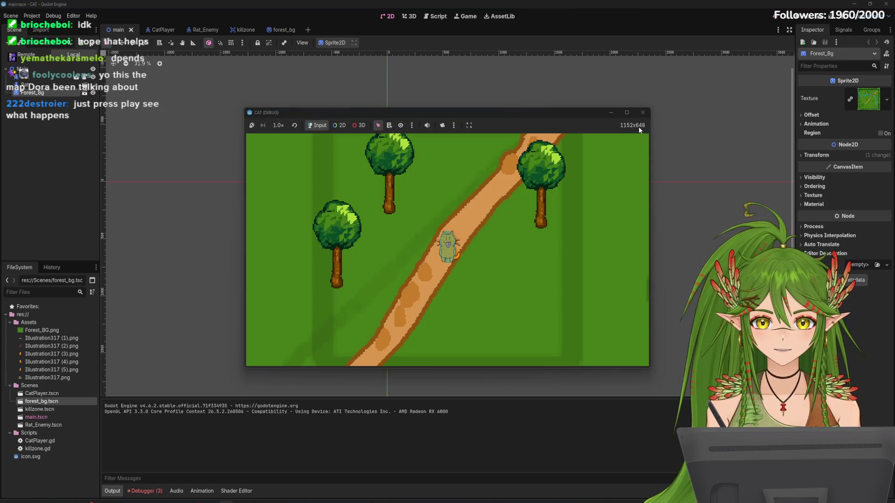
left_click_drag(624, 331, 654, 357)
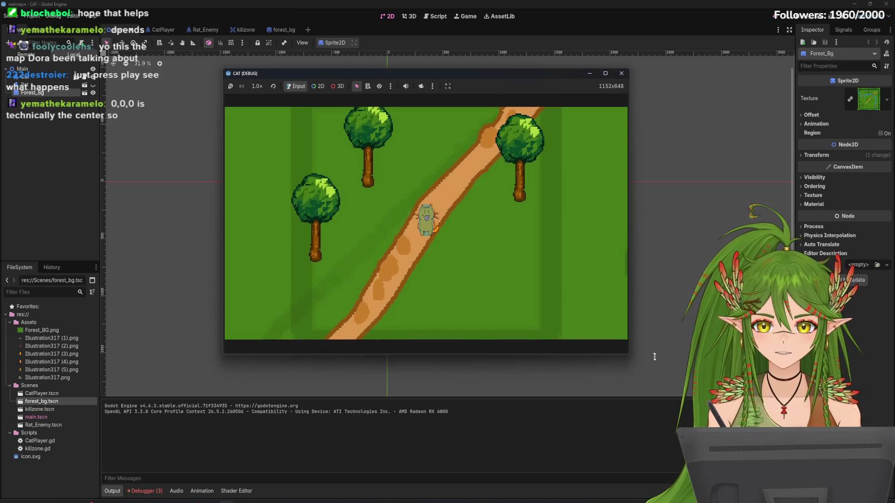
key("Right")
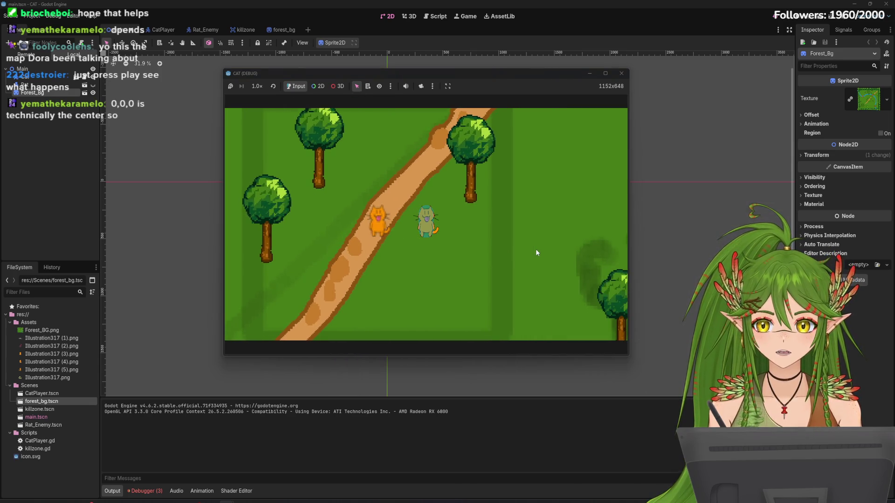
key("Up")
key("Right")
key("Up")
key("Up")
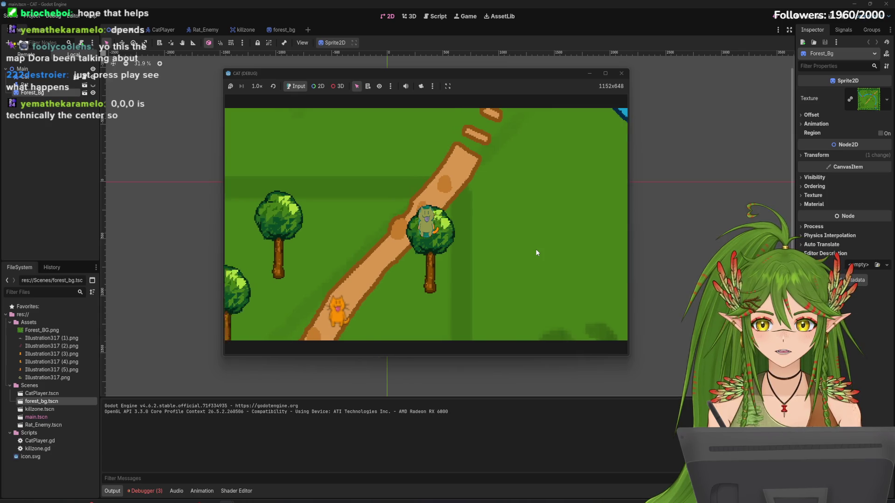
key("Left")
key("Up")
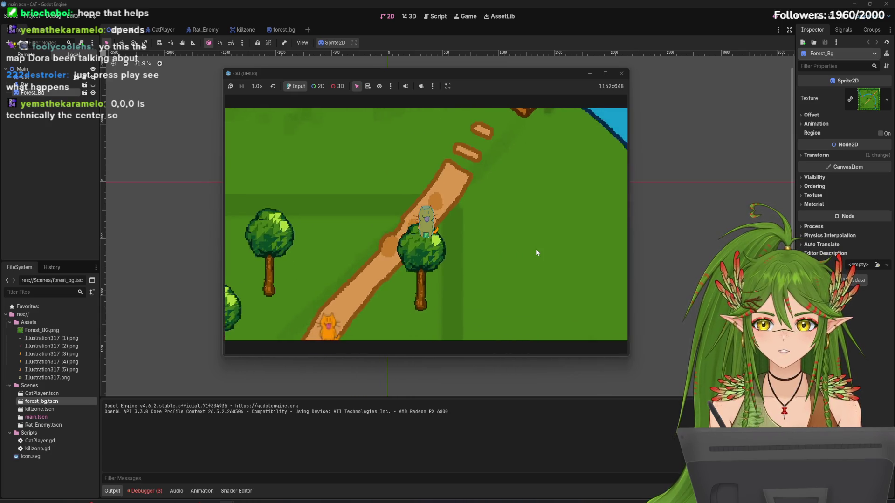
key("Right")
key("Up")
key("Right")
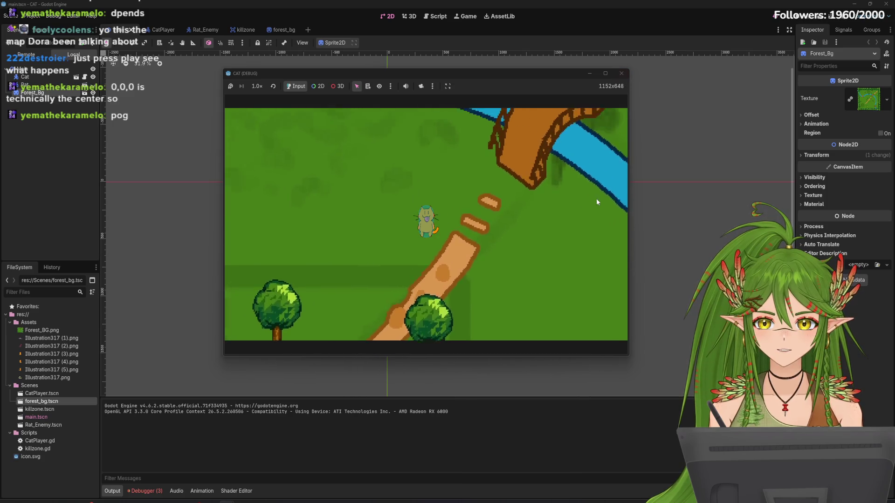
key("Up")
key("Right")
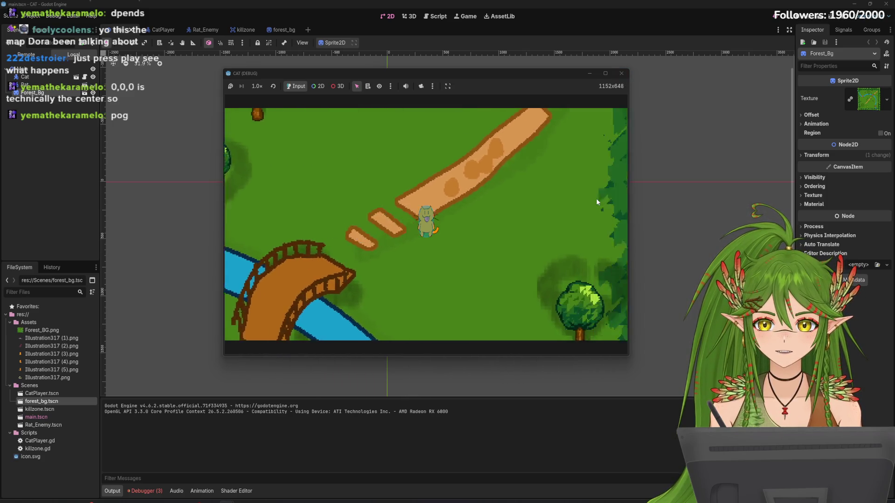
Step: Walk the cat down the map's right edge, back toward the river and across the bridge
key("Down")
key("Left")
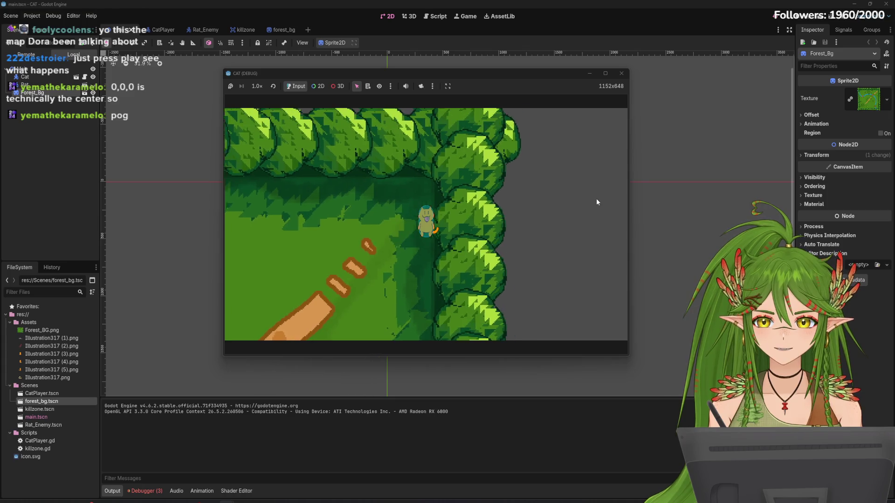
key("Down")
key("Right")
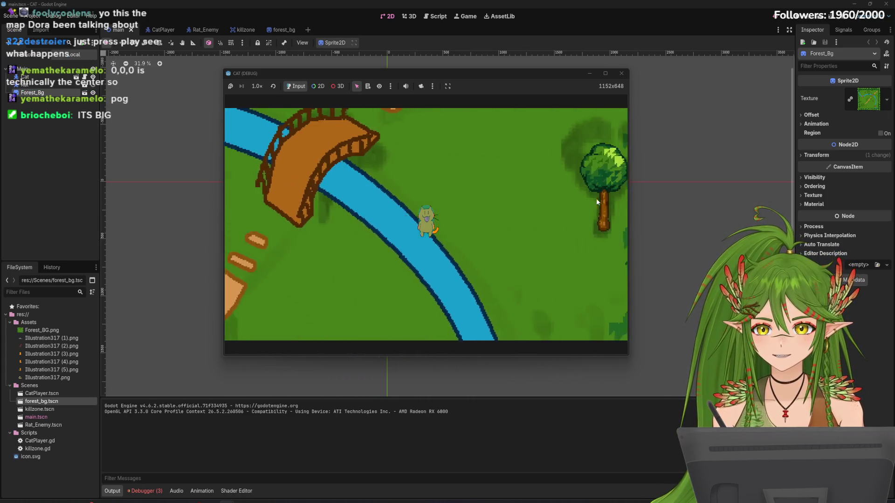
key("Down")
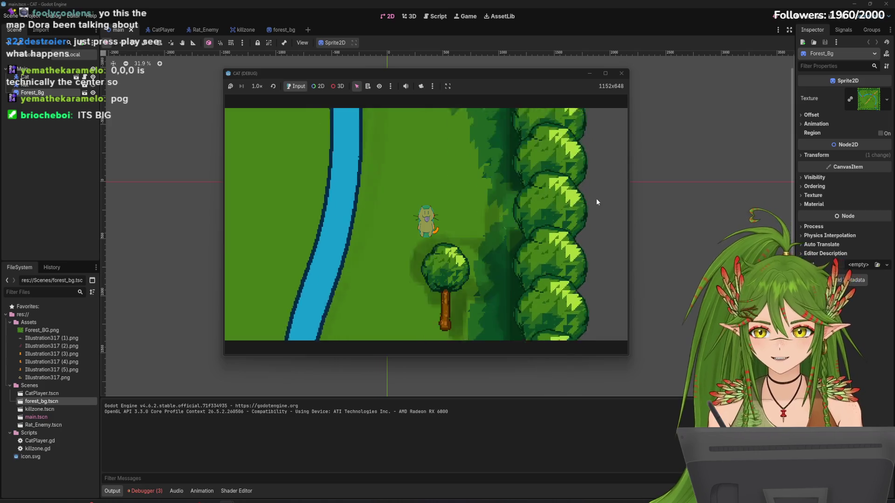
key("Right")
key("Down")
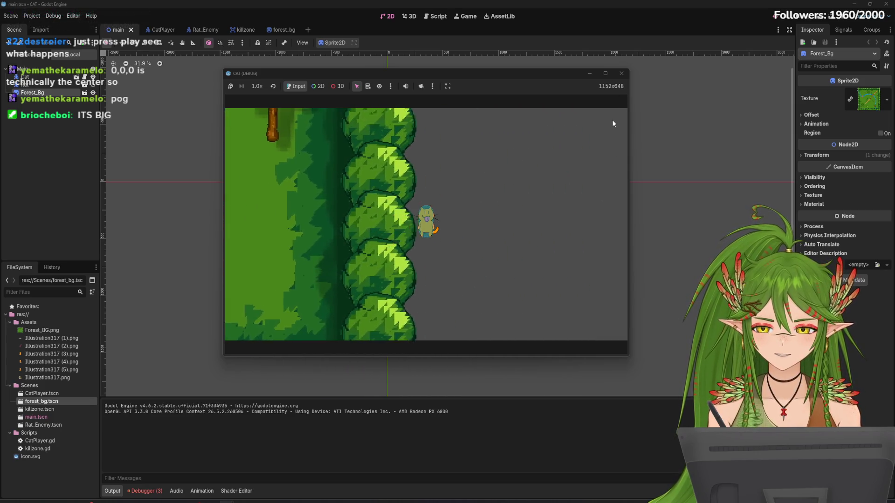
key("Left")
key("Up")
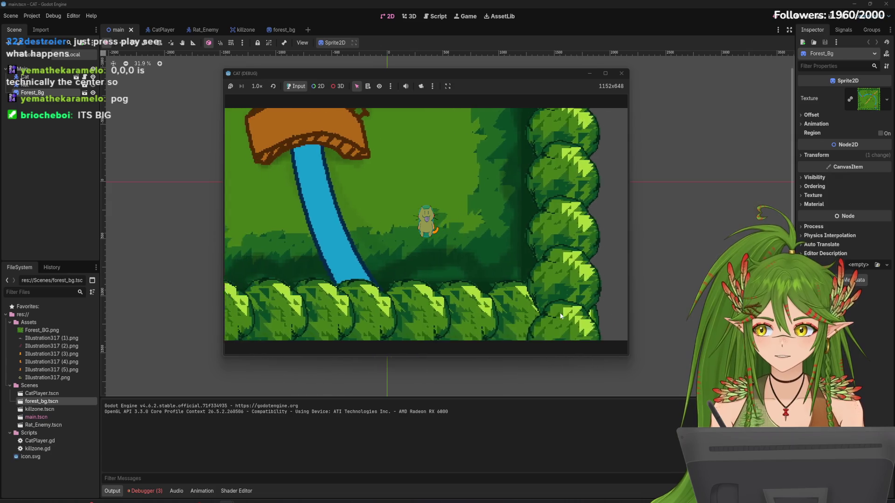
key("Left")
key("Left")
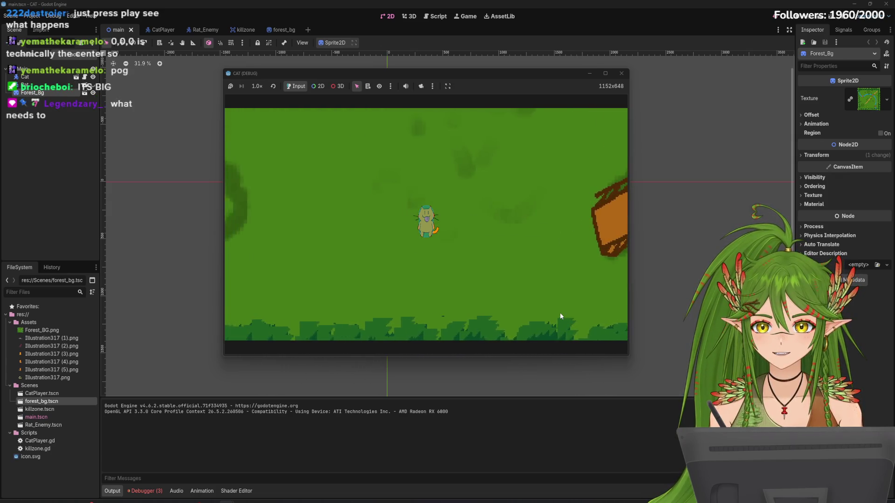
key("Right")
key("Up")
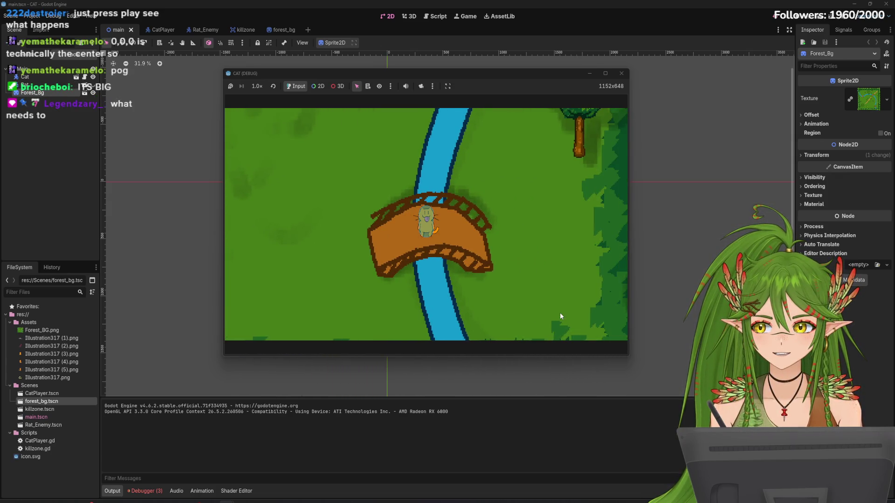
key("Left")
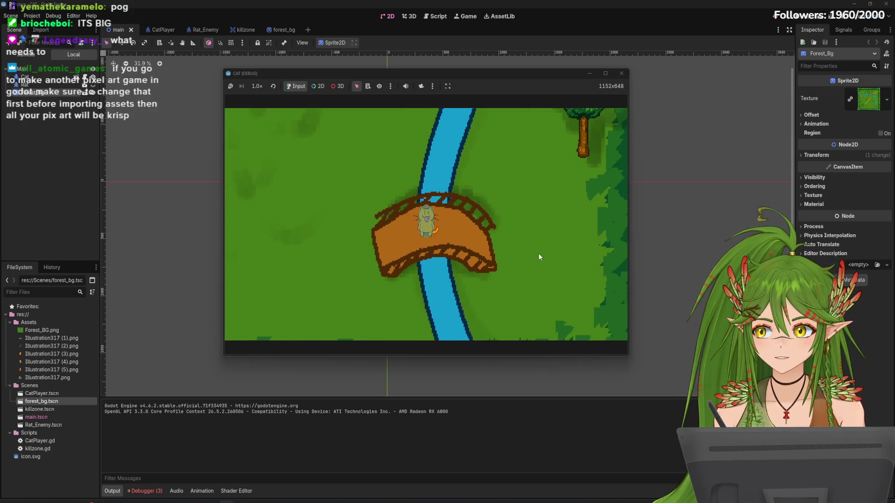
key("Right")
Step: Walk the cat up and left past the river, then maximize the game window
key("Left")
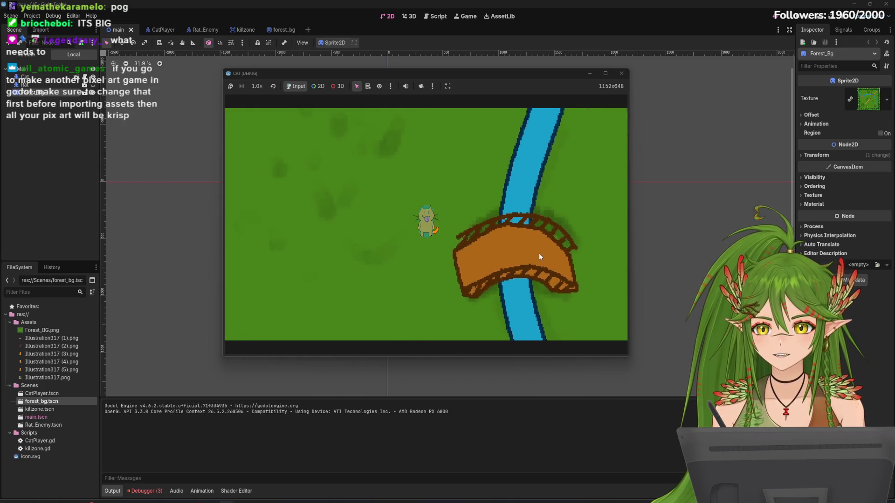
key("Up")
key("Up")
key("Left")
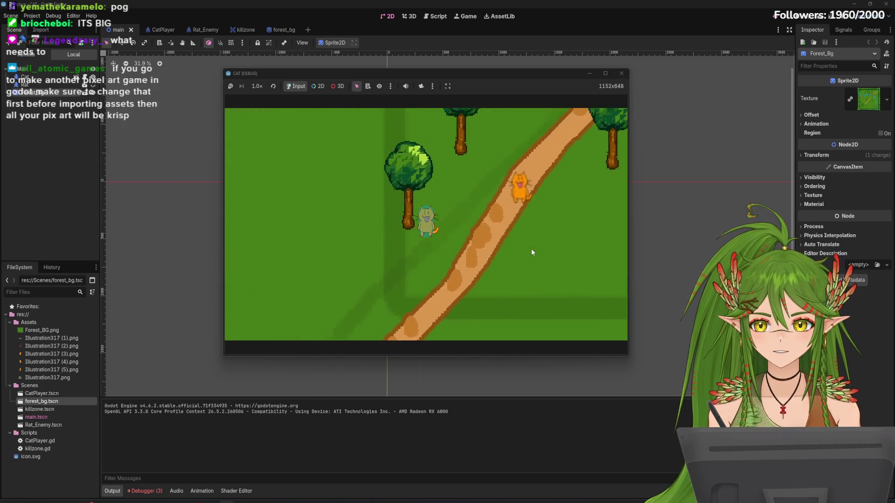
key("Up")
key("Left")
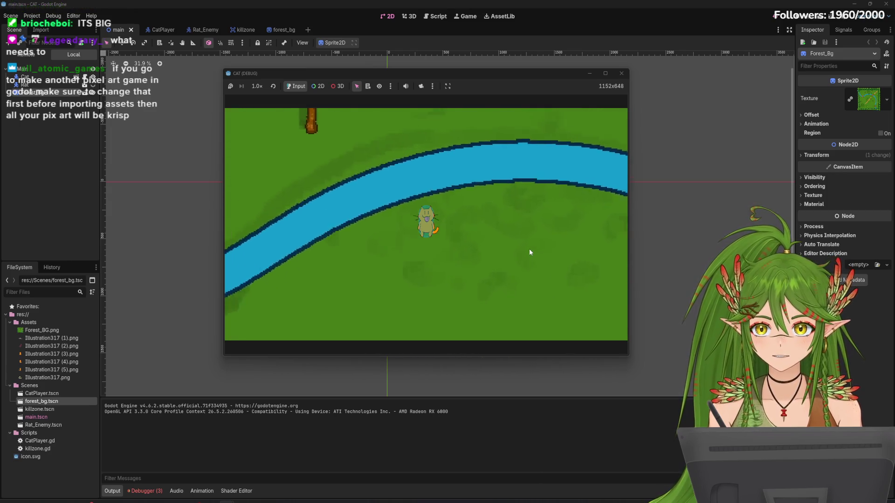
key("Left")
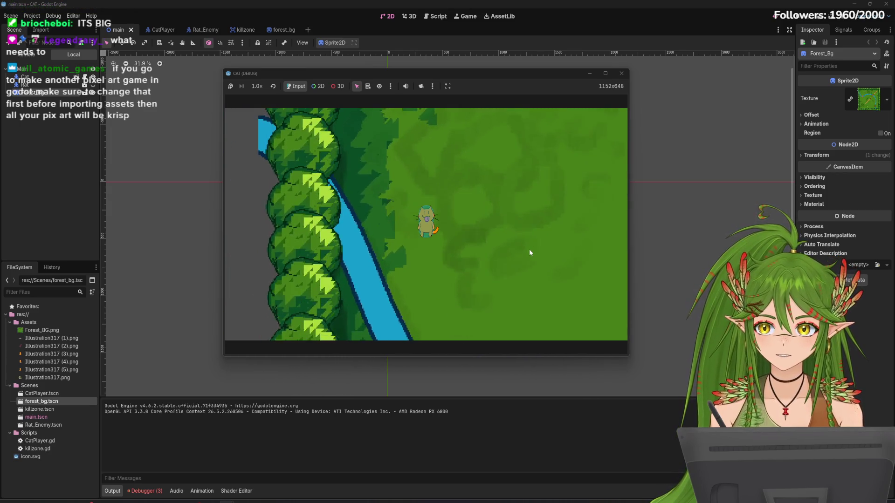
key("Right")
key("Down")
key("Up")
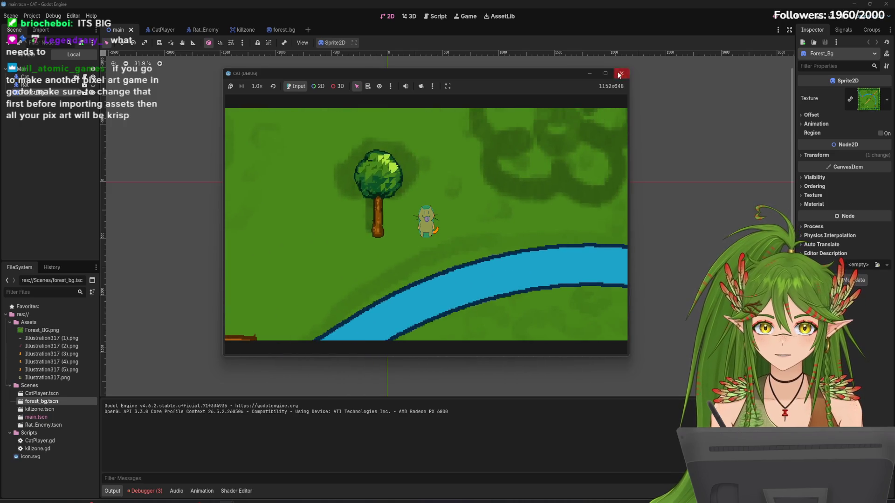
left_click(606, 73)
Step: Walk the cat across the river once more, stop the game with F8, and open CatPlayer.gd
key("Down")
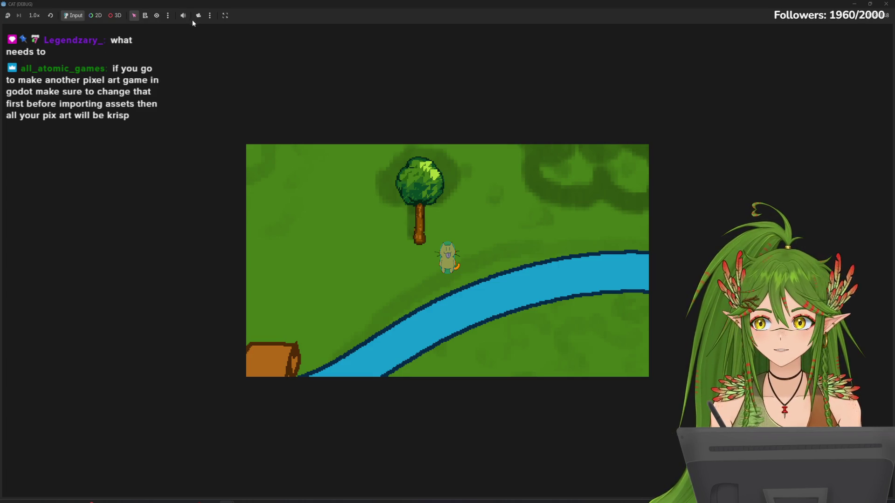
left_click(35, 19)
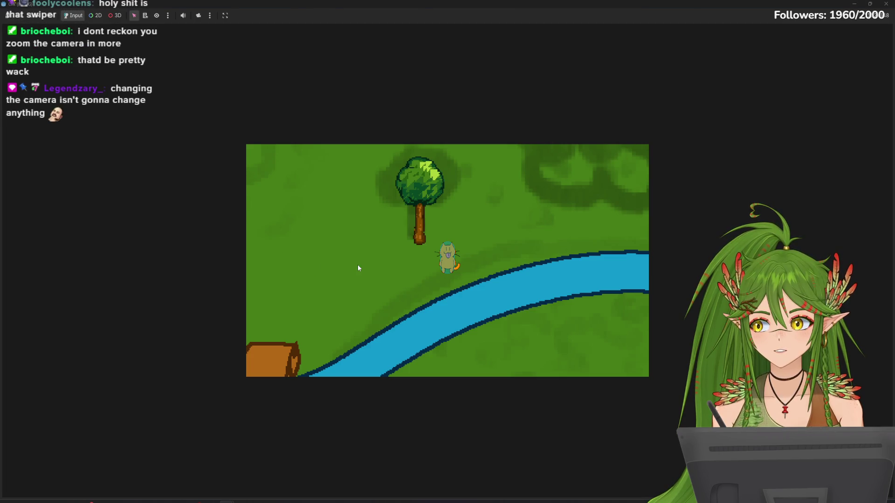
key("Down")
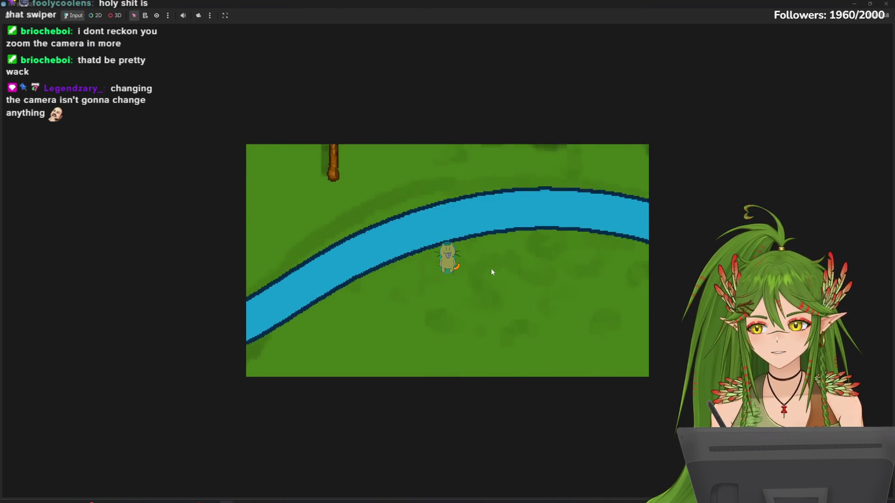
key("Right")
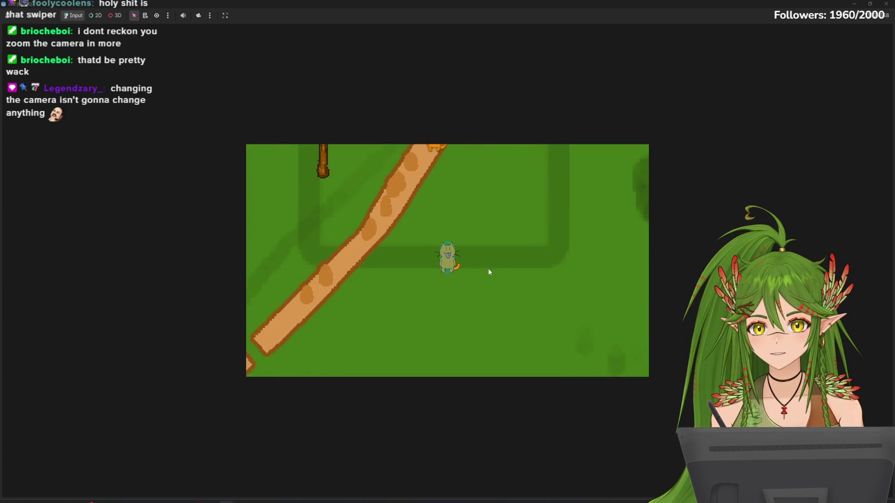
key("Up")
key("Left")
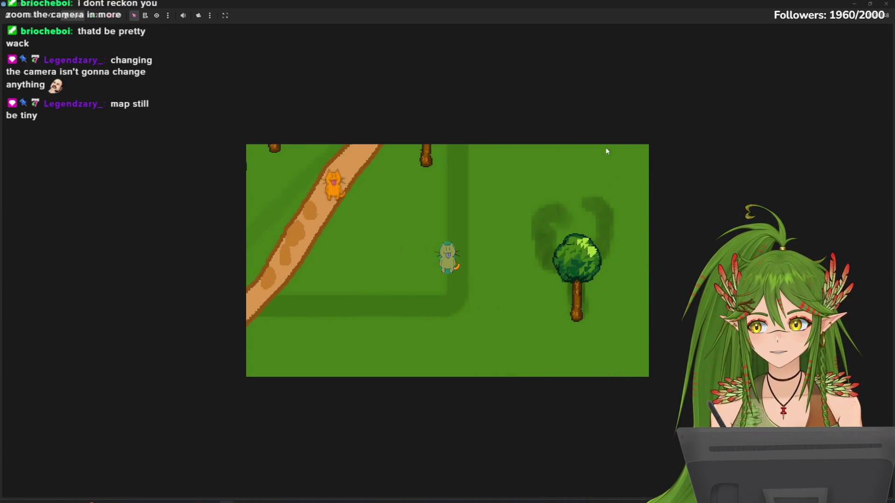
key("F8")
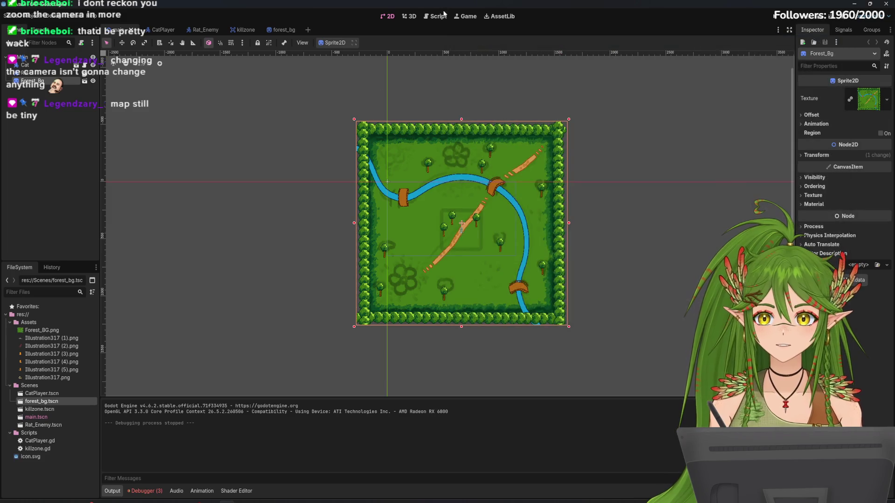
left_click(444, 20)
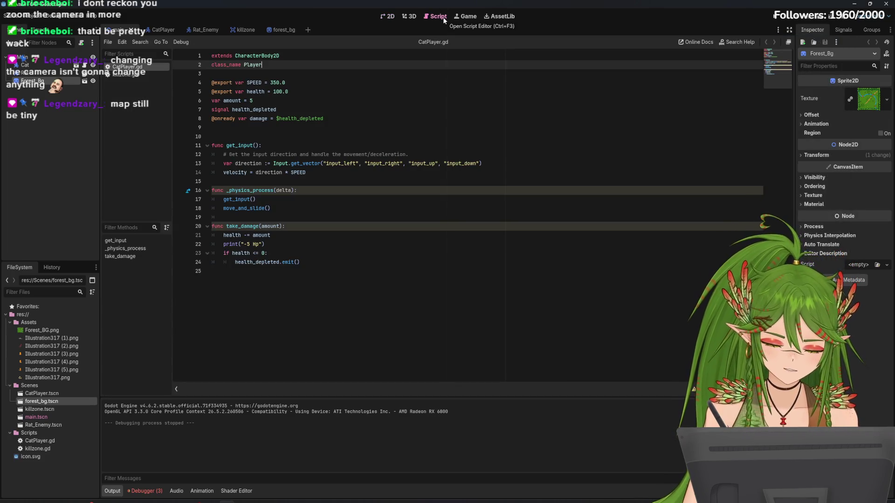
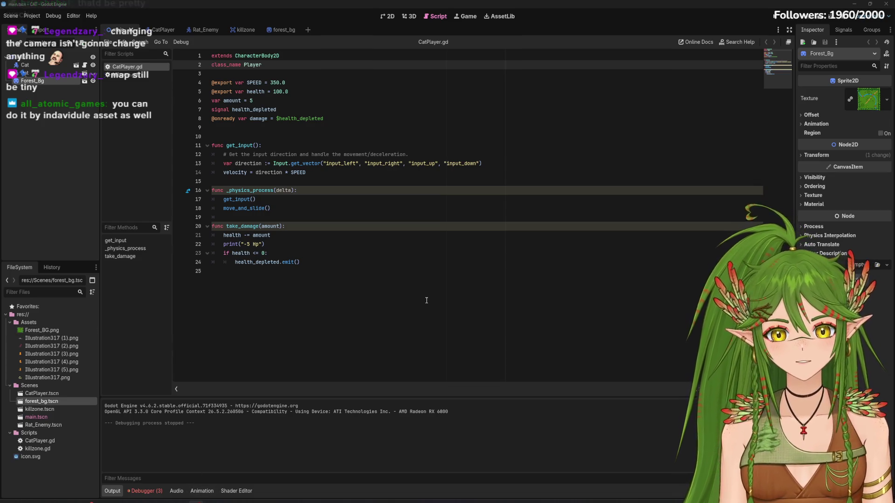
Step: Lower SPEED on line 4 to 250.0 and test-run the game
left_click(273, 82)
type("2")
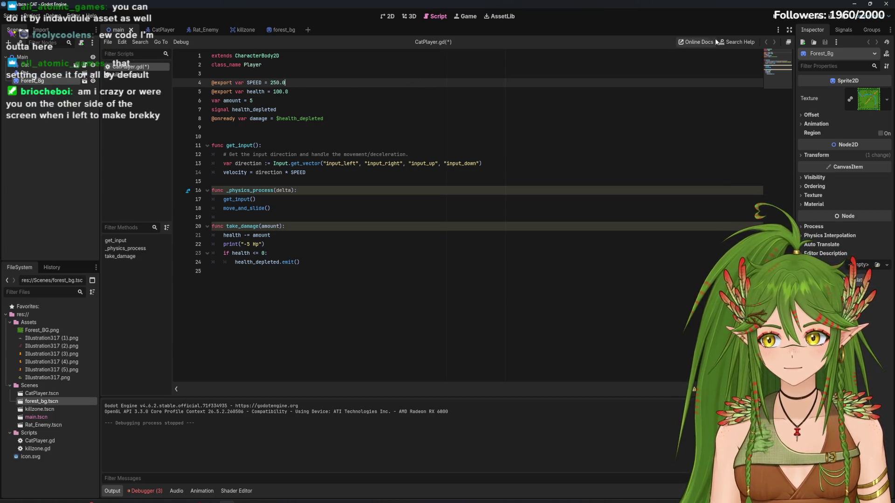
left_click(771, 18)
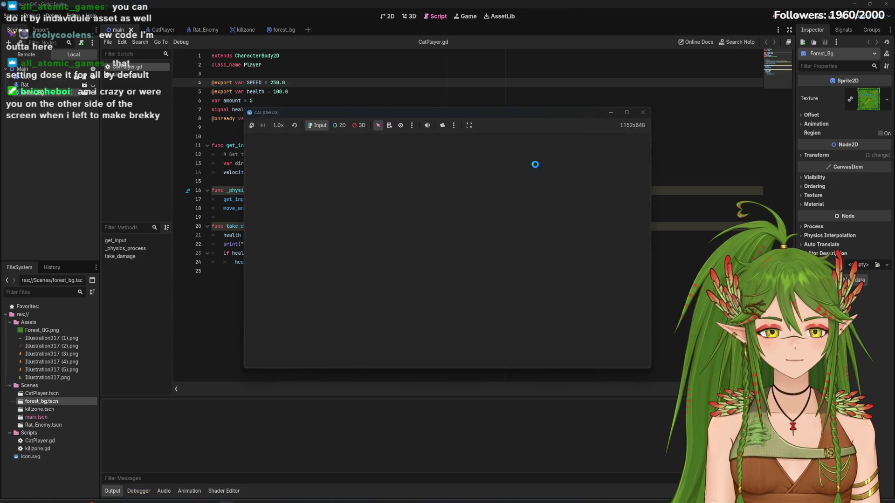
key("Up")
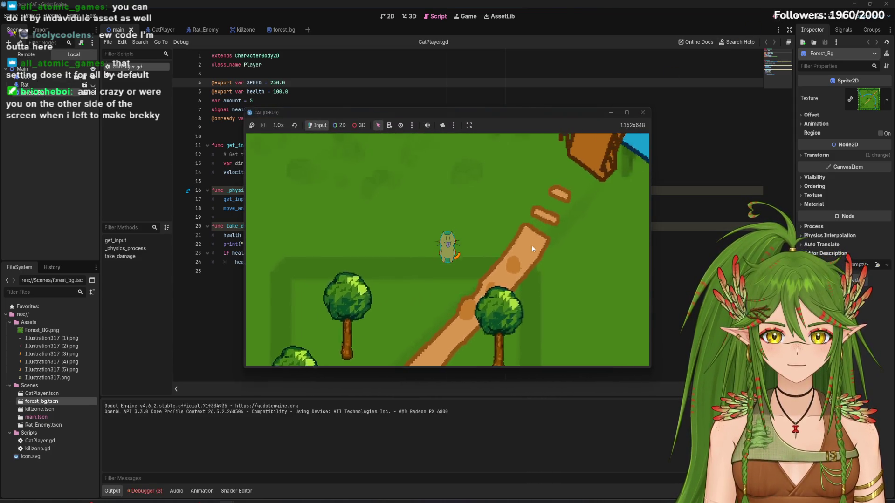
left_click(643, 113)
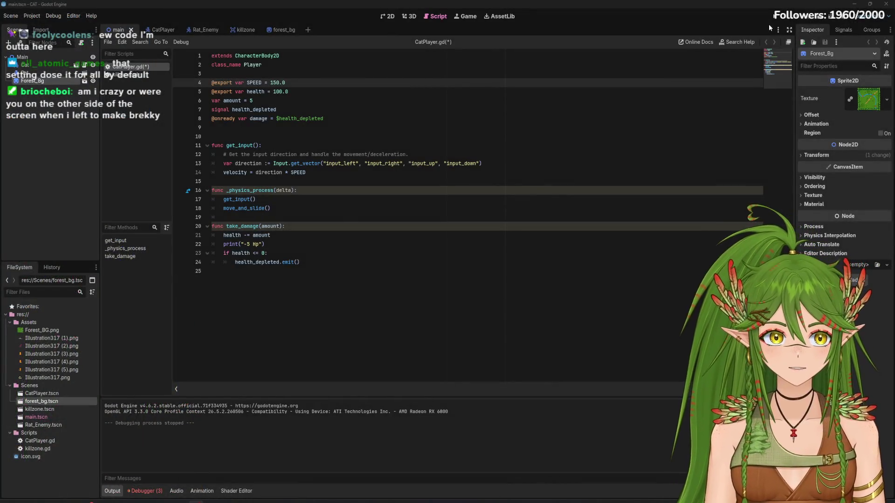
Step: Drop SPEED to 150.0, then to 120.0, test-running the game after each change
left_click(768, 24)
key("Up")
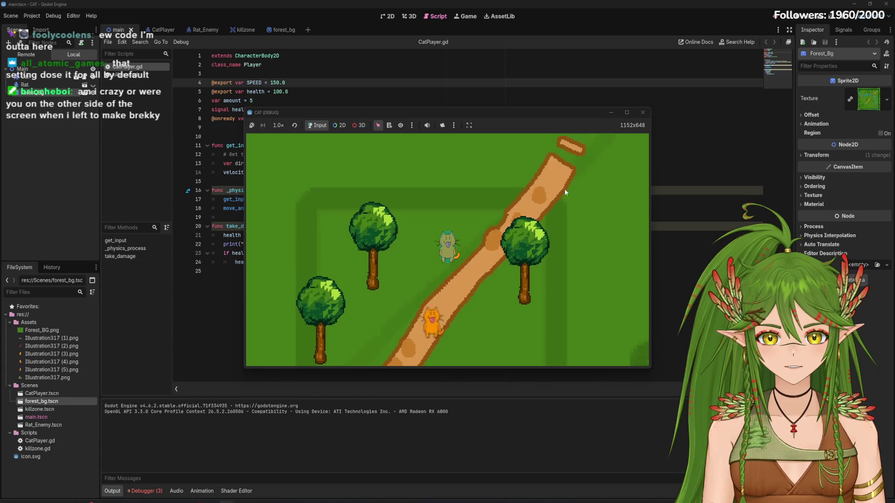
key("F8")
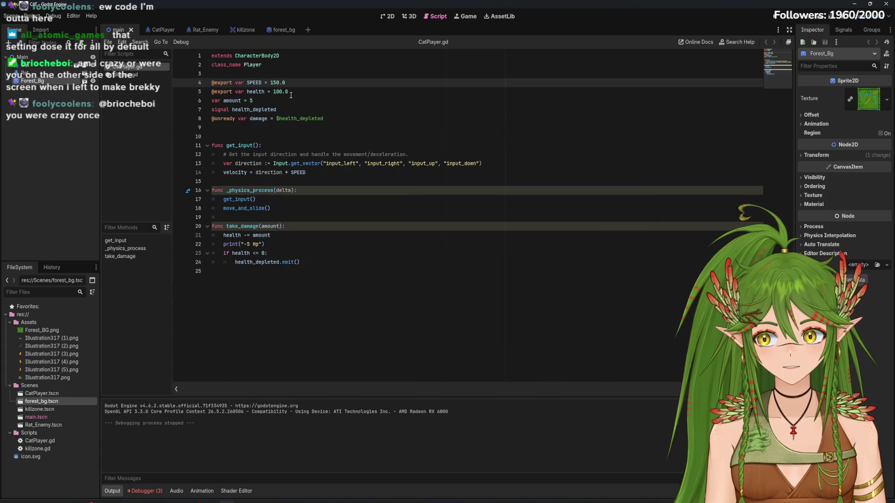
key("BackSpace")
type("20")
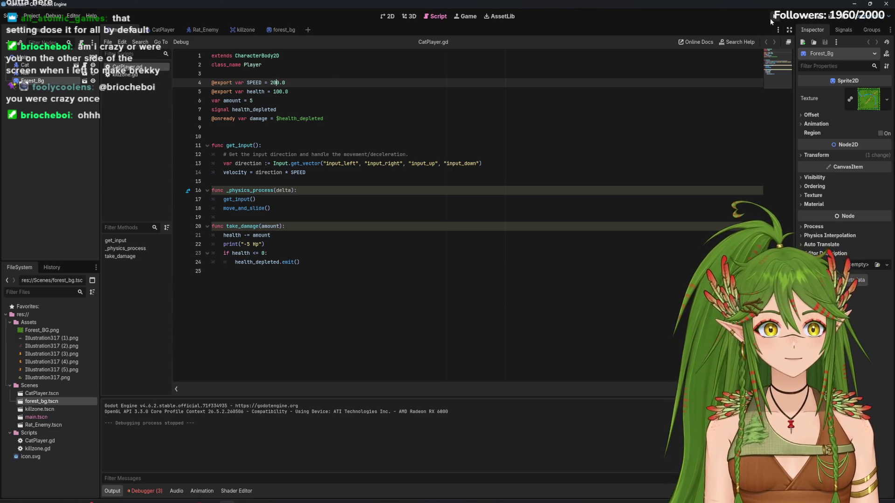
left_click(770, 21)
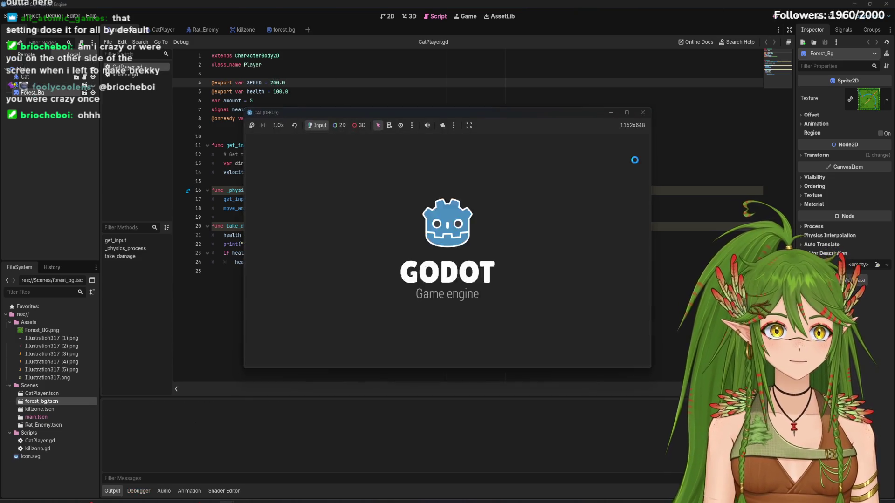
Step: End the low-speed test, change SPEED to 180.0 and relaunch the game
key("Up")
key("Down")
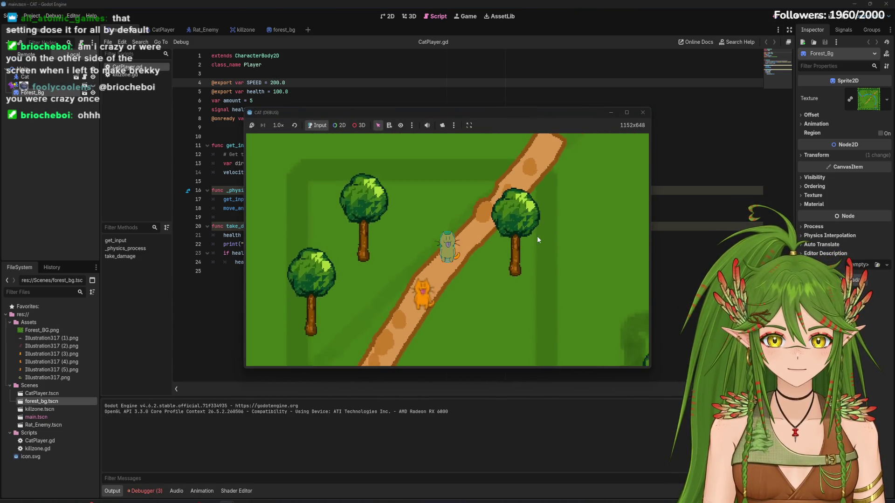
key("F8")
key("BackSpace")
type("8")
key("F5")
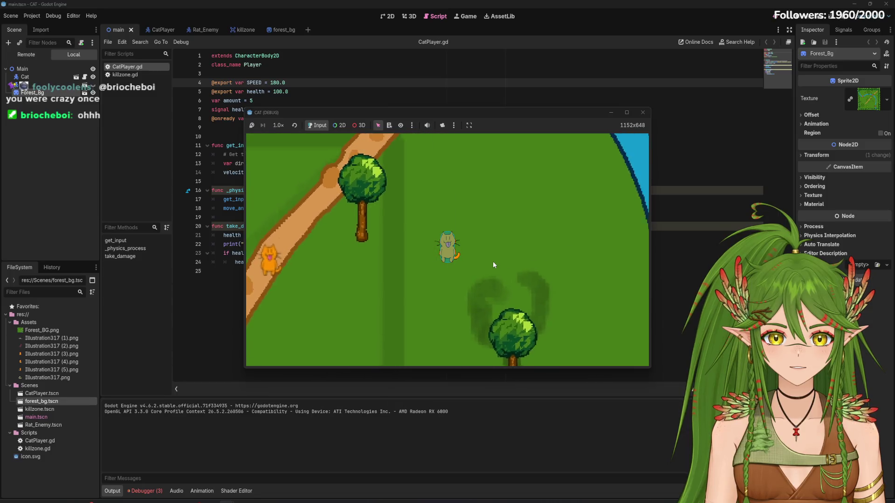
Step: Walk the cat up-right across the bridge onto the dirt path, then down along the river
key("Up")
key("Right")
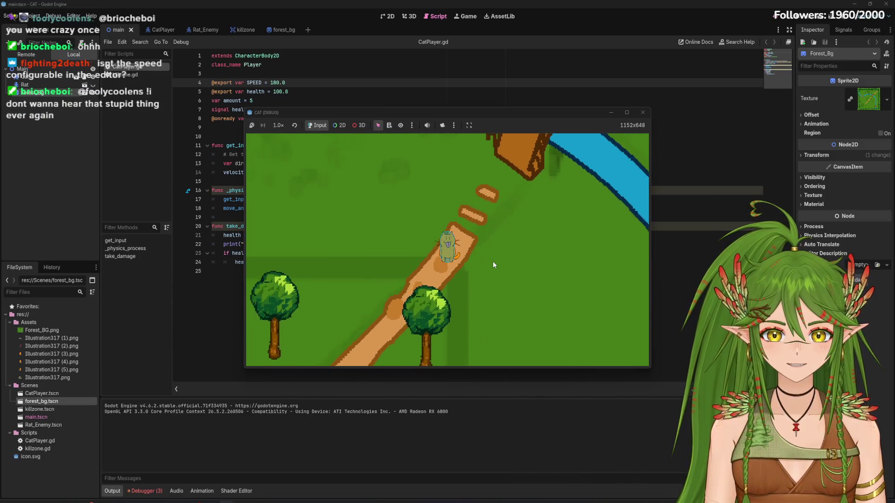
key("Up")
key("Right")
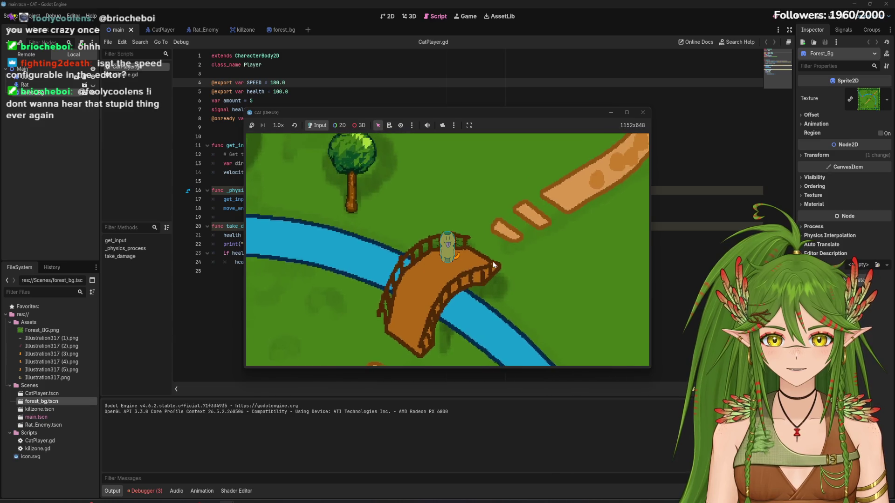
key("Down")
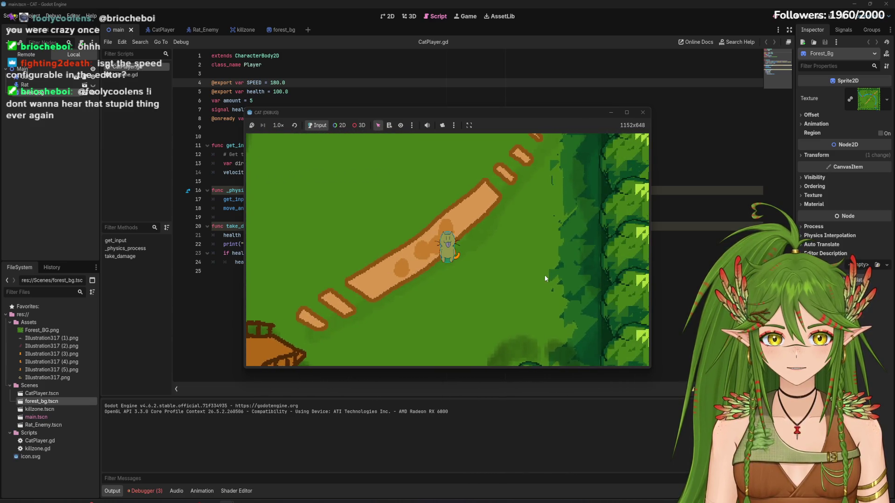
key("Down")
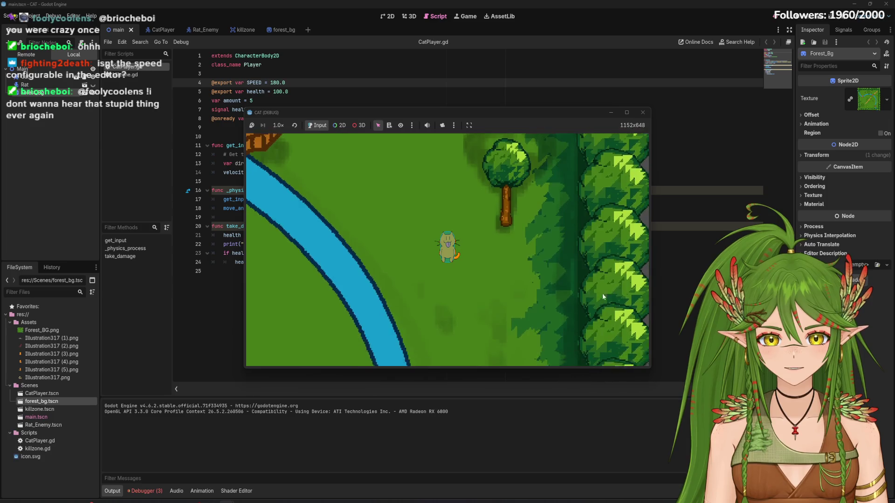
key("Down")
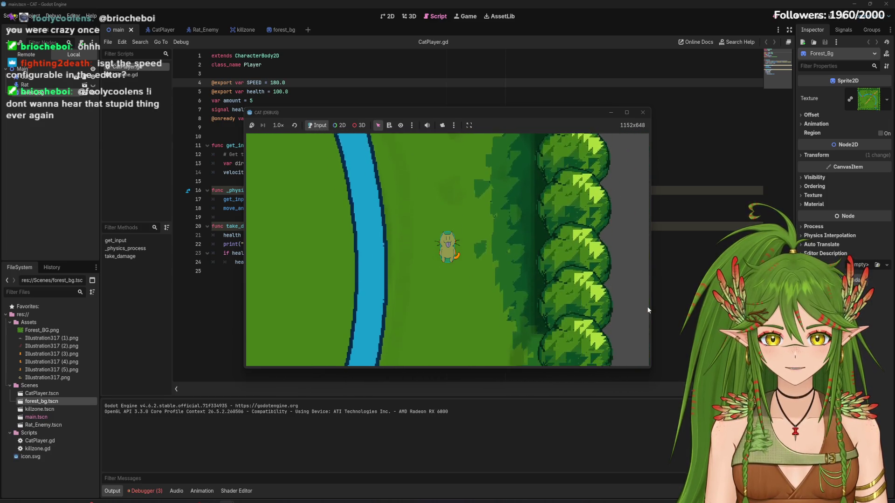
key("Down")
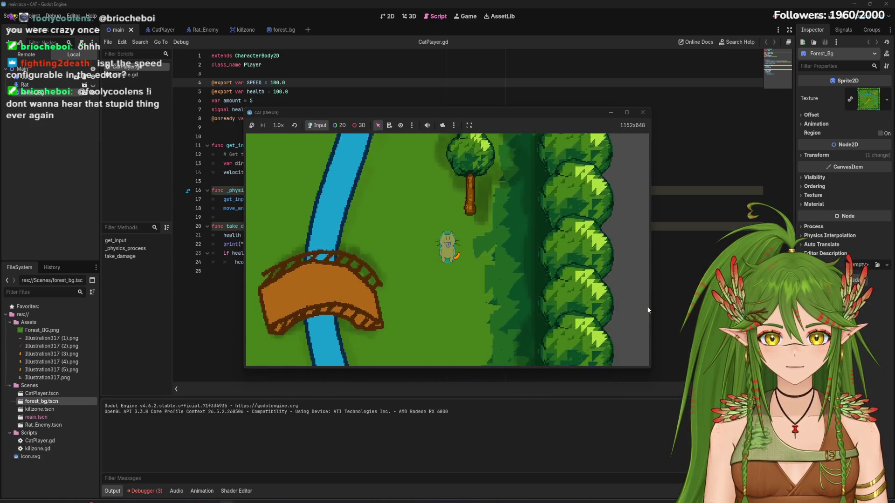
Step: Walk the cat right to the map edge, back left past the river and up-left to the path
key("Up")
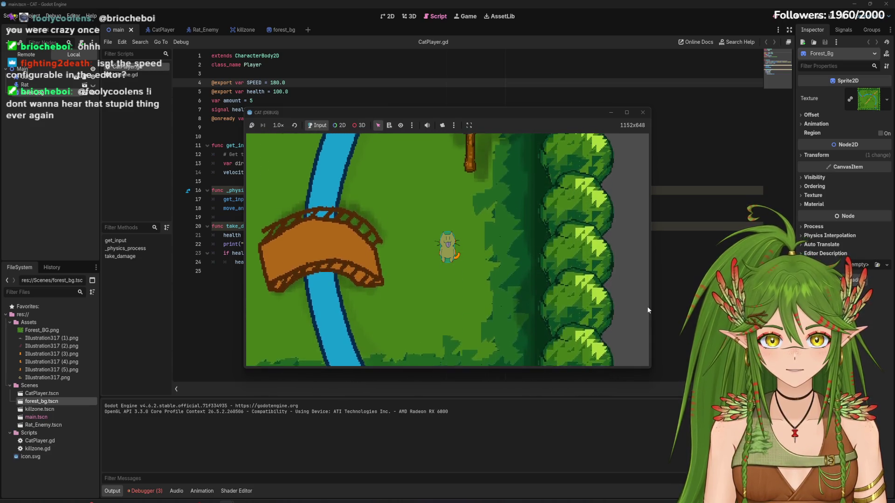
key("Right")
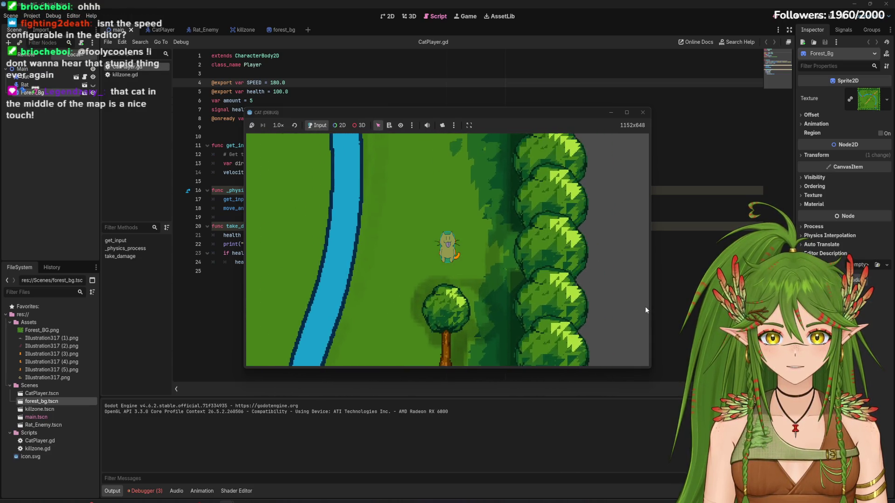
key("Right")
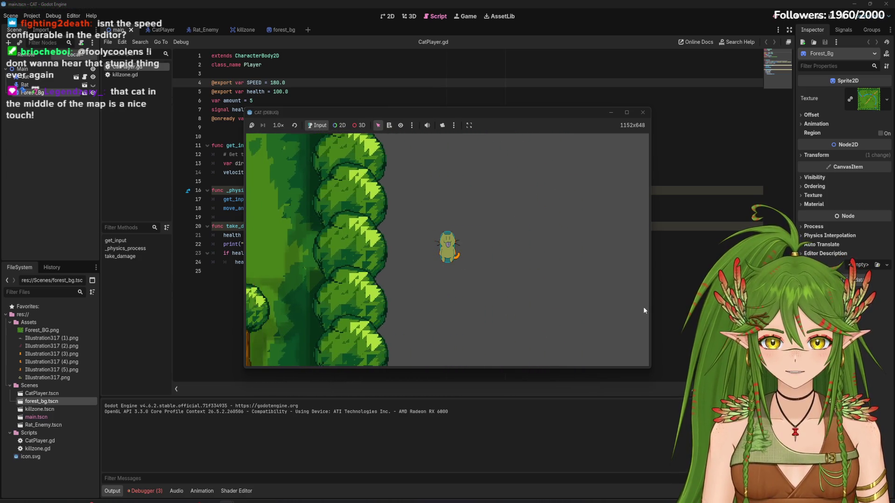
key("Left")
key("Left")
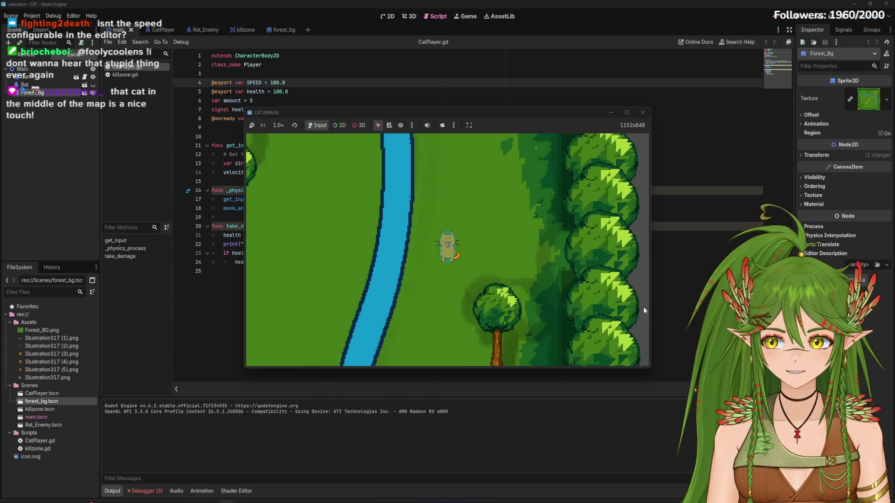
key("Left")
key("Up")
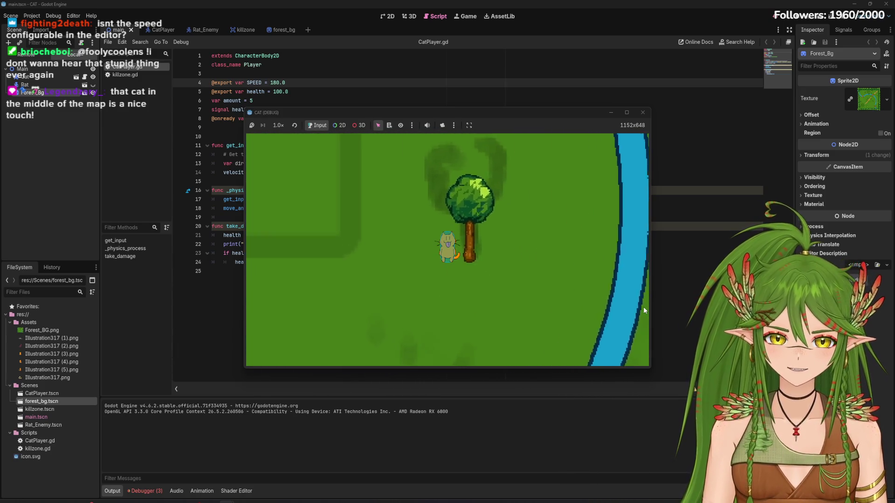
key("Left")
key("Up")
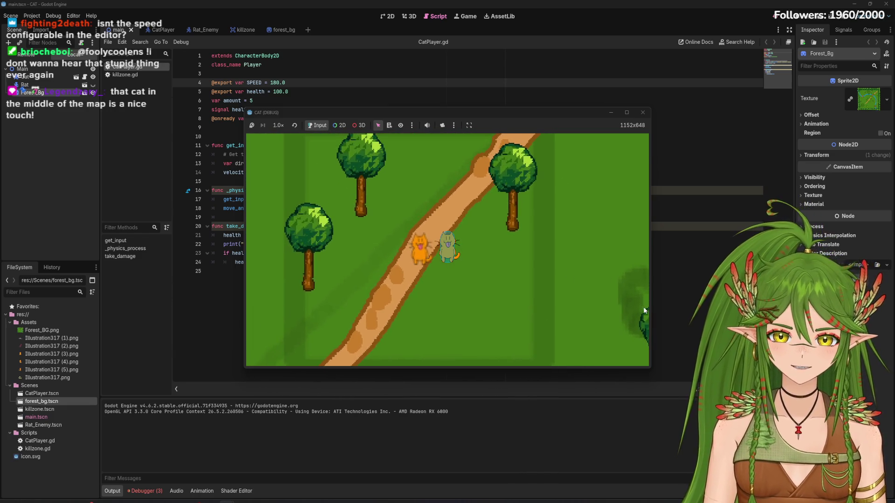
key("Left")
key("Down")
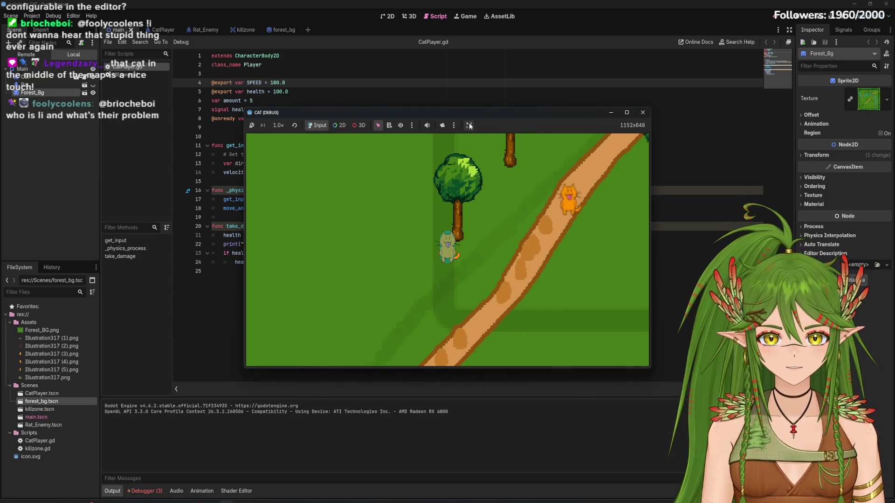
Step: Set the embedded game window to stretch-to-fit and full-screen, then walk the cat across the map
left_click(469, 125)
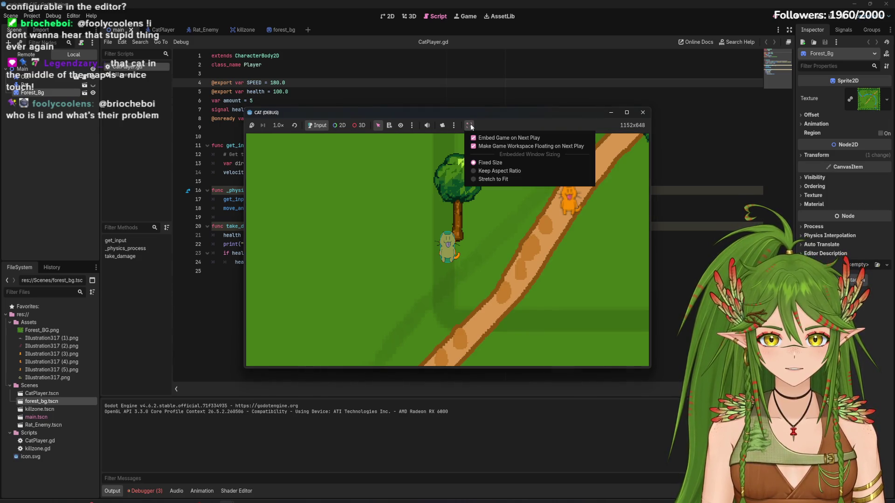
left_click(501, 180)
left_click(627, 113)
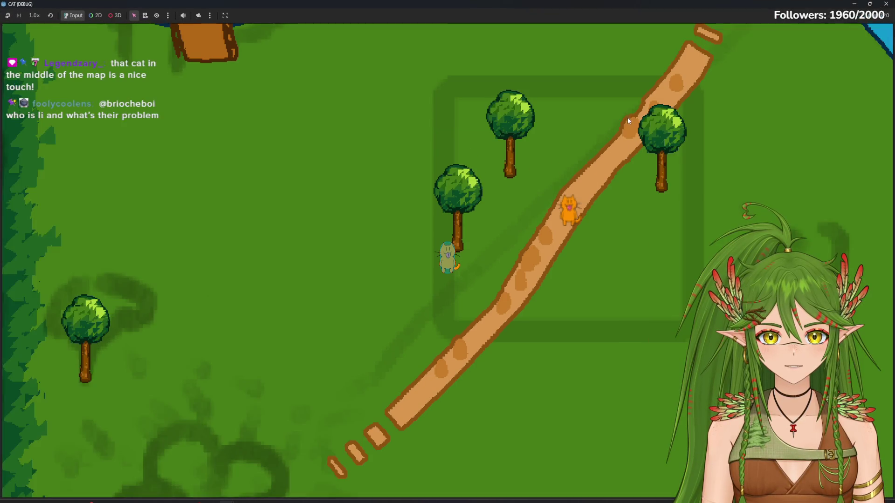
key("Up")
key("Right")
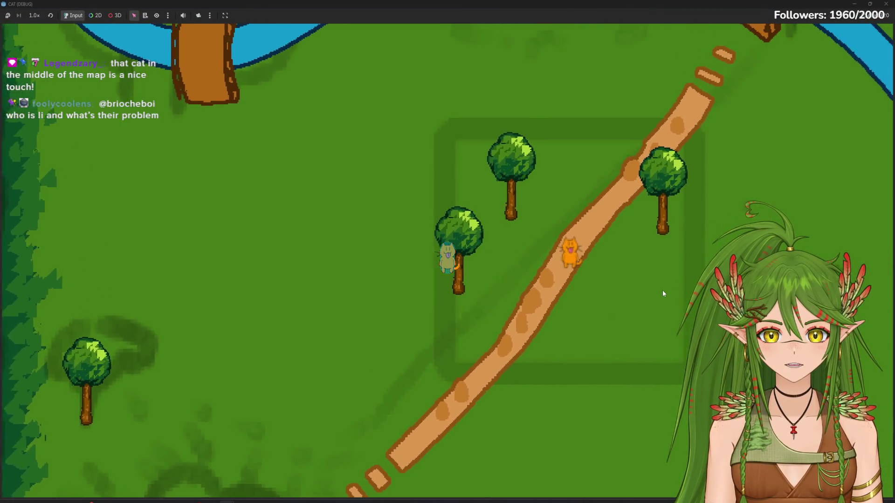
key("Left")
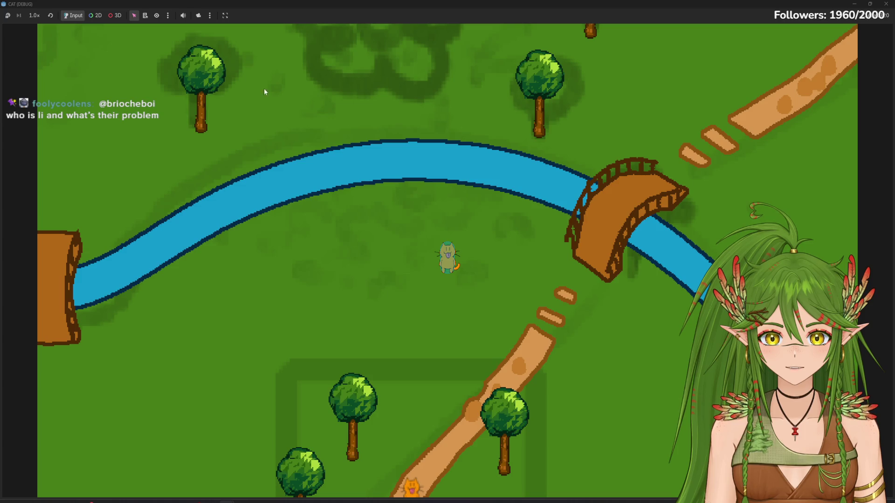
key("s+d")
key("d")
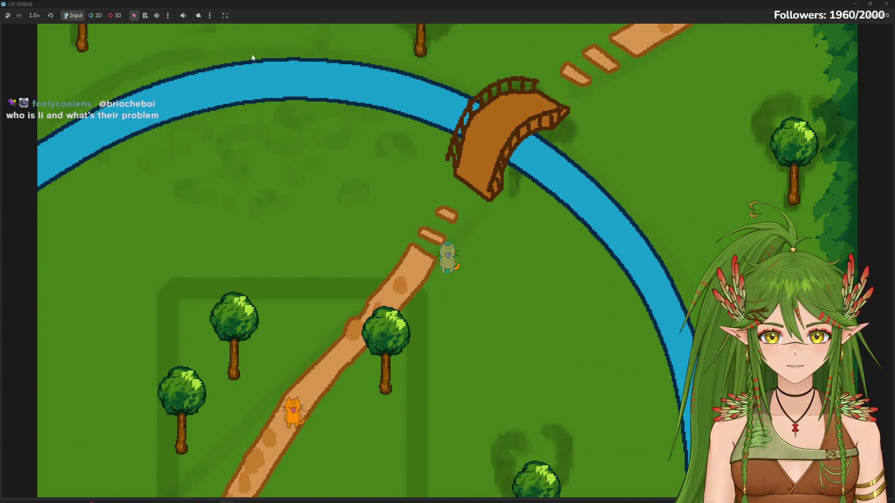
Step: Try full-width and then Fixed Size game-window sizing while walking the cat, then stop the game
left_click(209, 15)
left_click(242, 71)
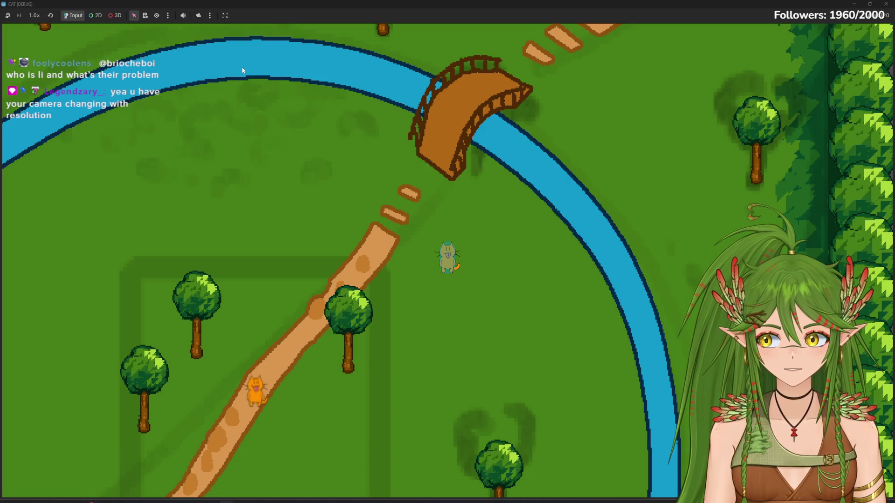
key("s")
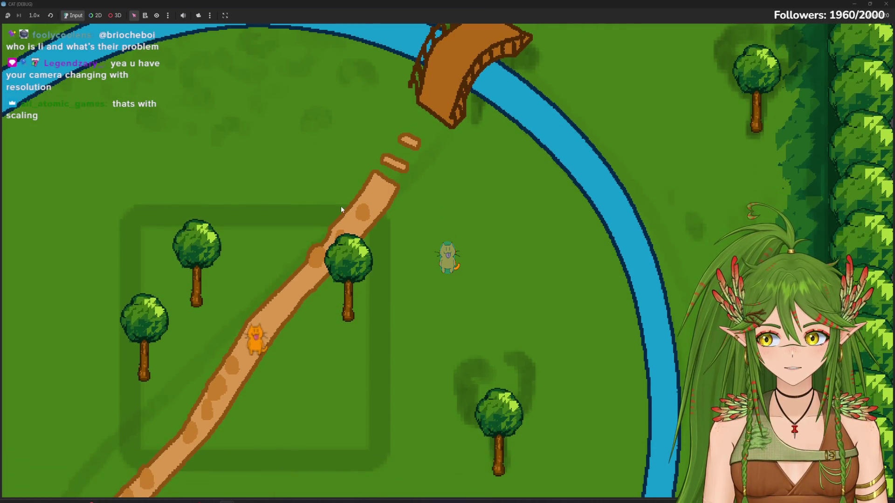
key("s+d")
left_click(225, 16)
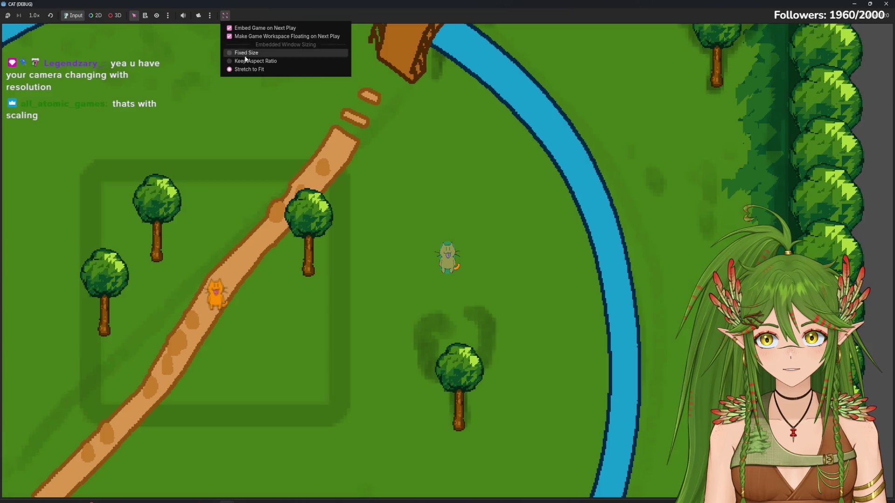
left_click(247, 54)
key("a")
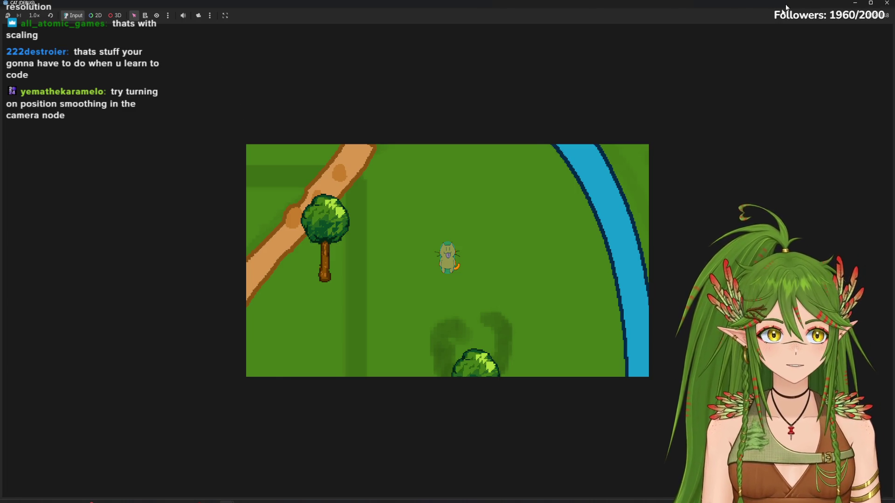
key("F8")
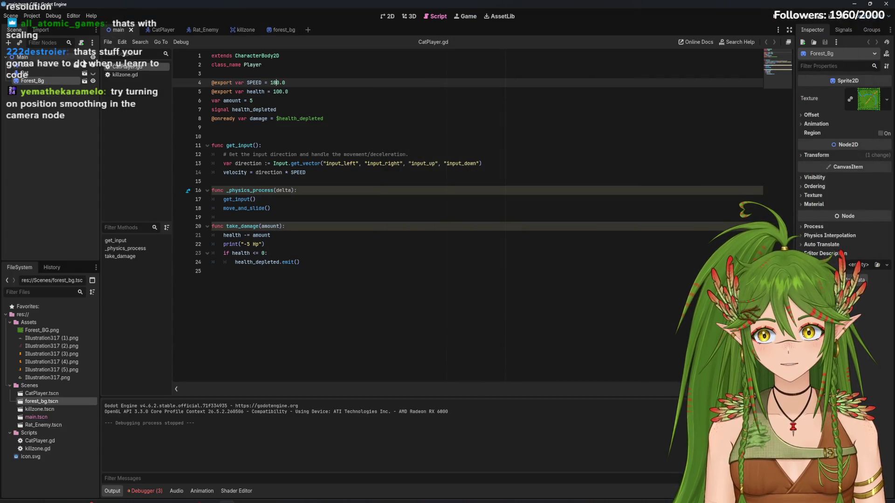
Step: Enable position smoothing on the CatPlayer's Camera2D and test-run the game
left_click(154, 29)
left_click(34, 81)
left_click(41, 72)
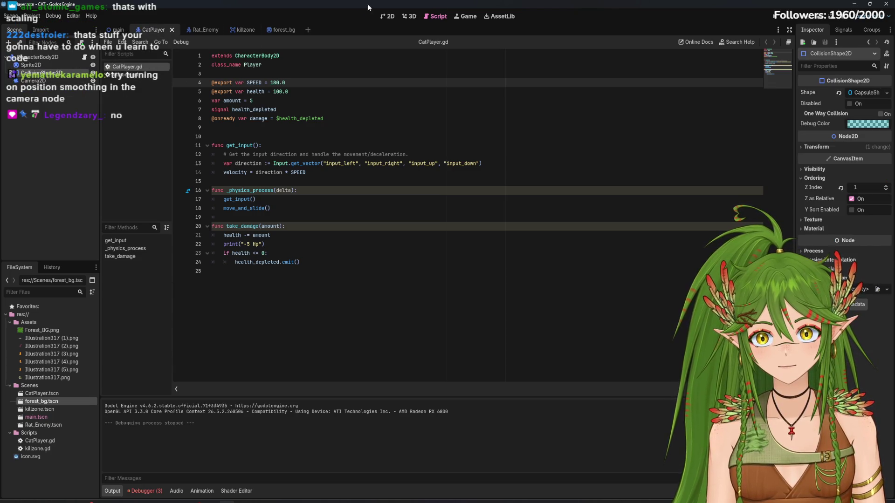
left_click(388, 16)
left_click(46, 82)
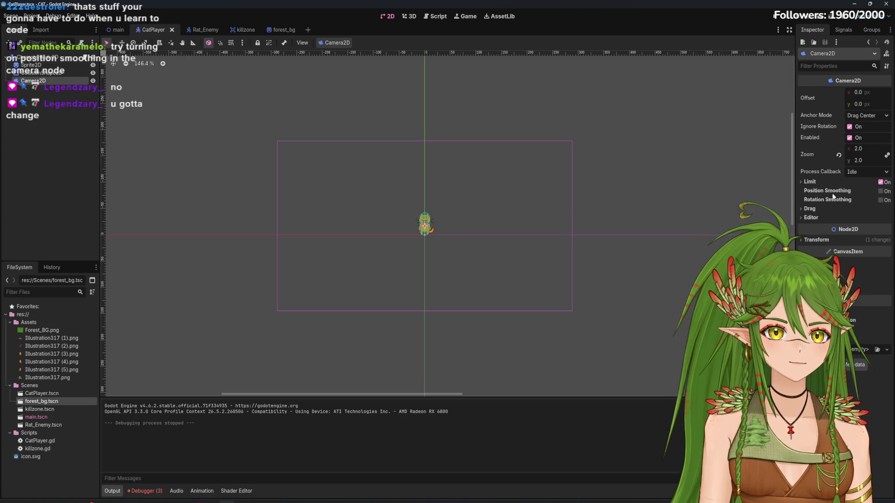
left_click(880, 191)
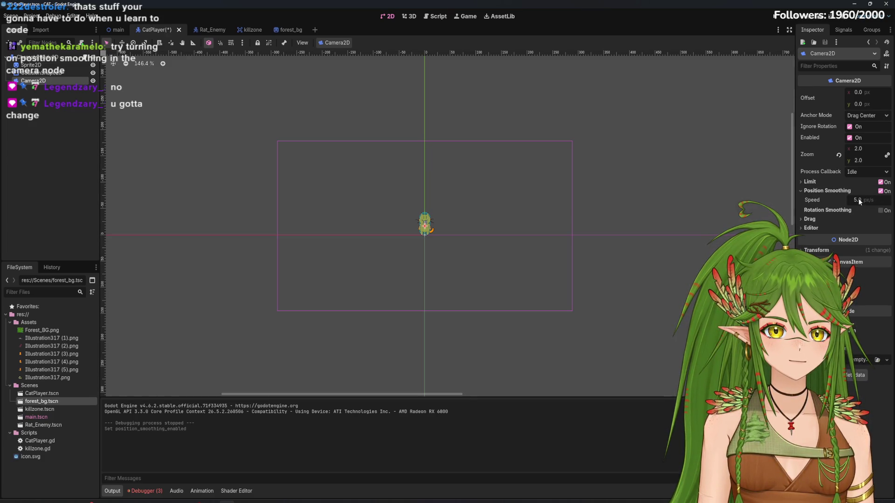
key("F5")
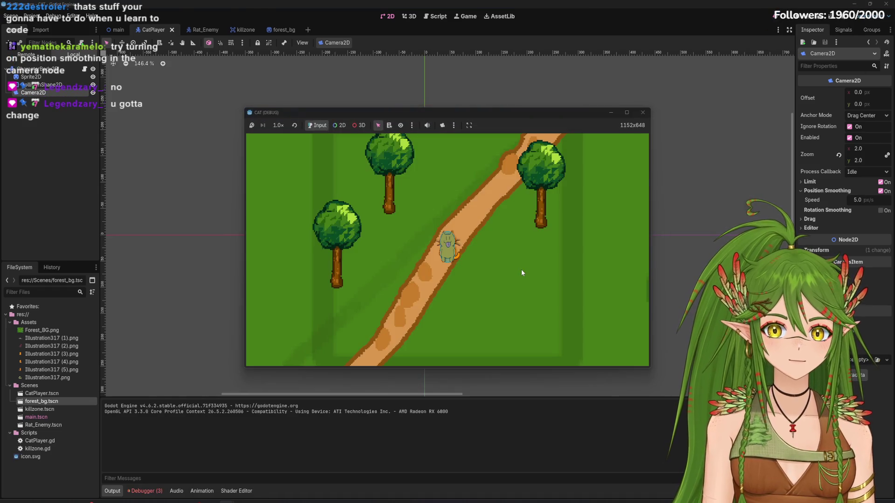
key("Up")
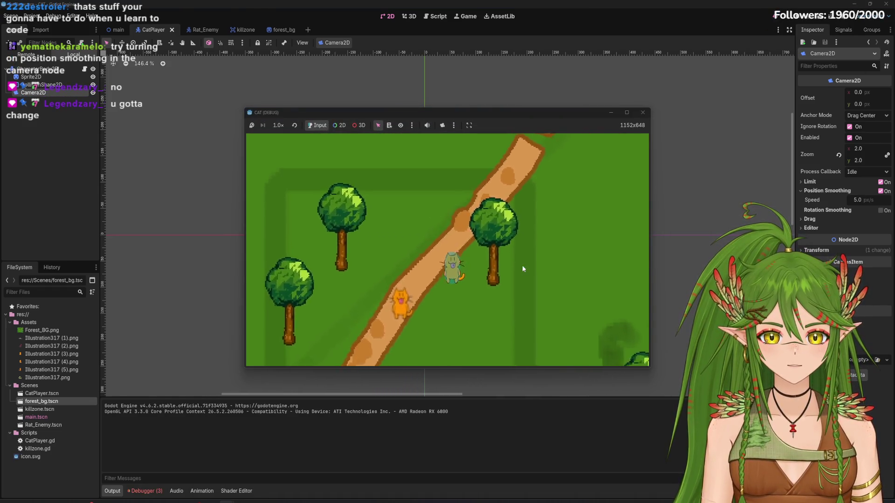
left_click(643, 113)
Step: Set the camera smoothing speed to 2 and walk the cat to test the camera lag
left_click(857, 199)
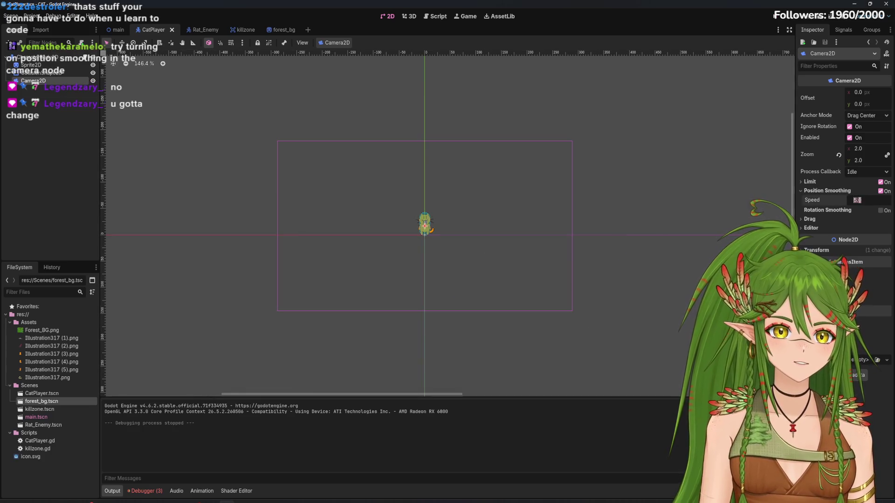
type("2")
key("Return")
key("F5")
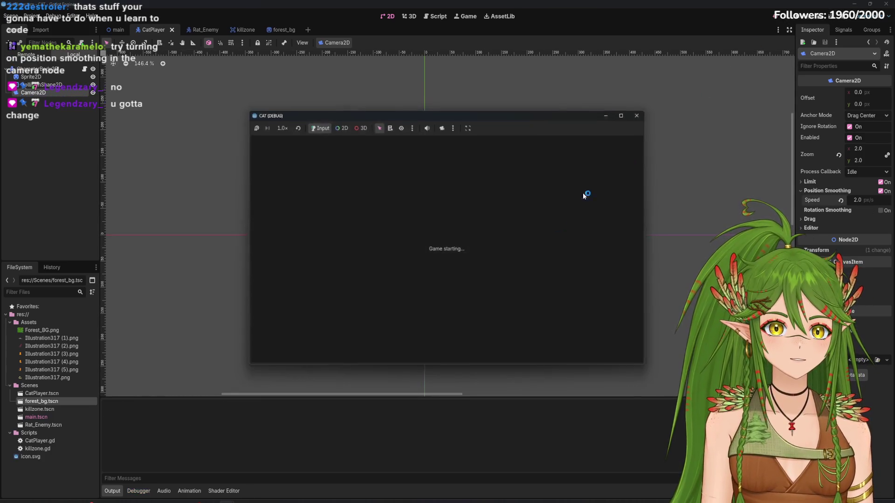
key("Down")
key("Left")
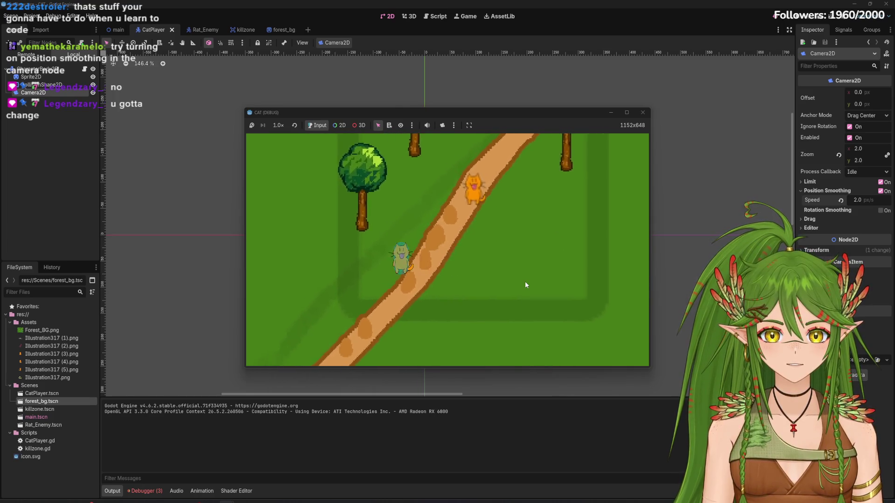
key("Up")
key("Right")
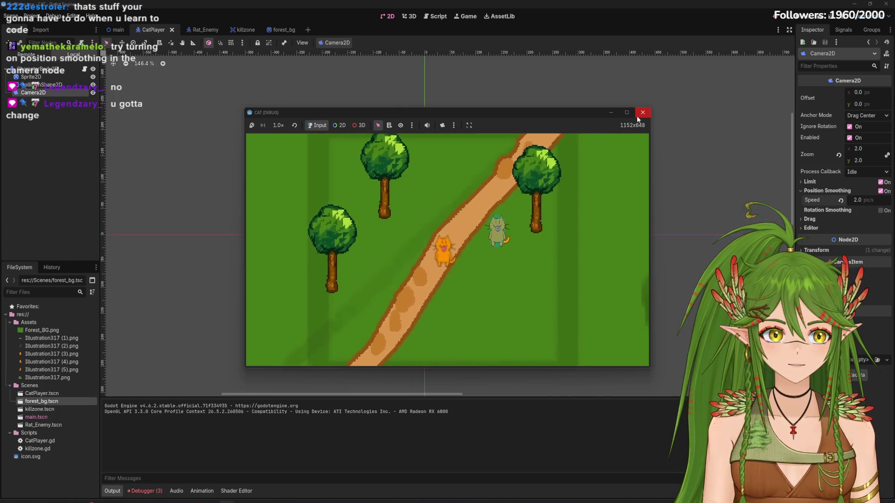
left_click(637, 115)
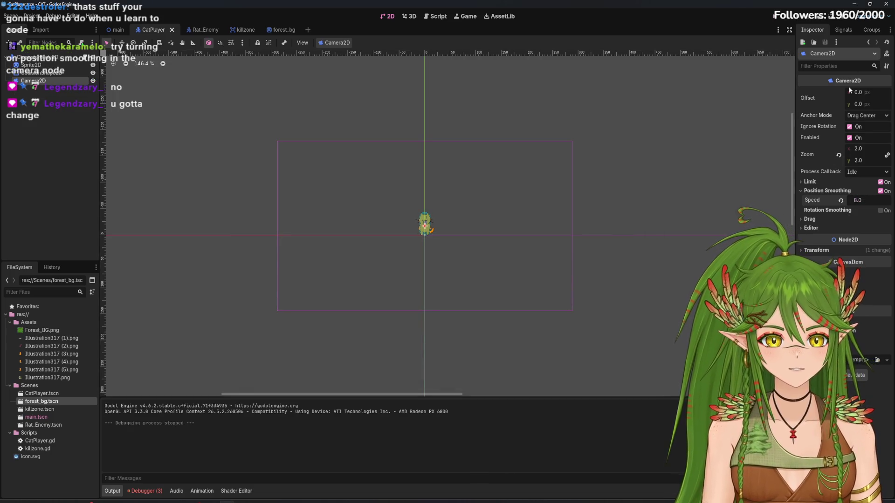
Step: Re-run the game and walk the cat up and down to check the camera following
left_click(773, 19)
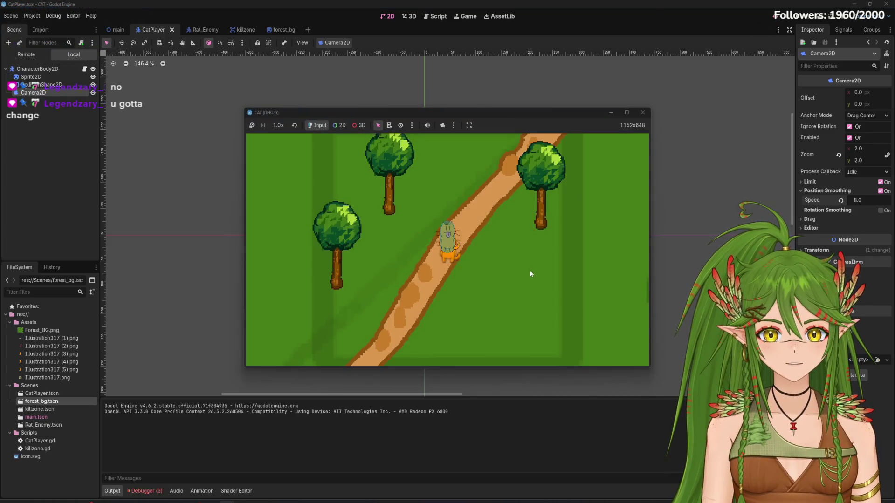
type("sssssss")
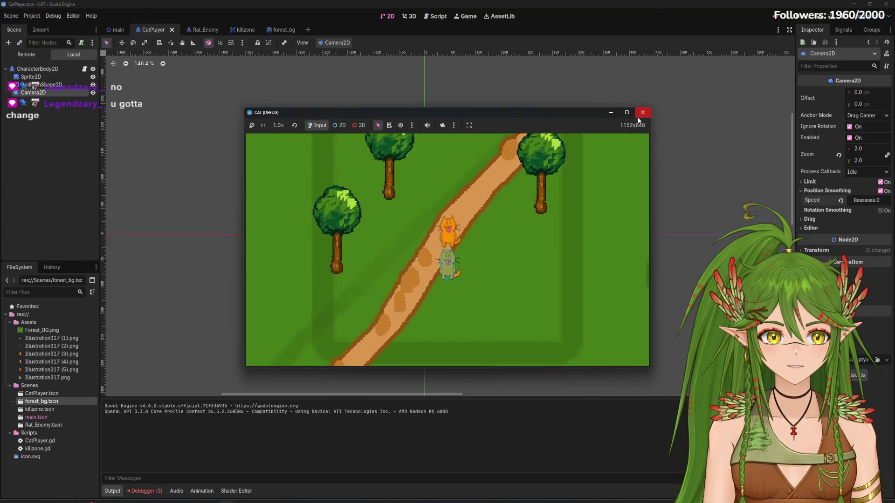
left_click(877, 200)
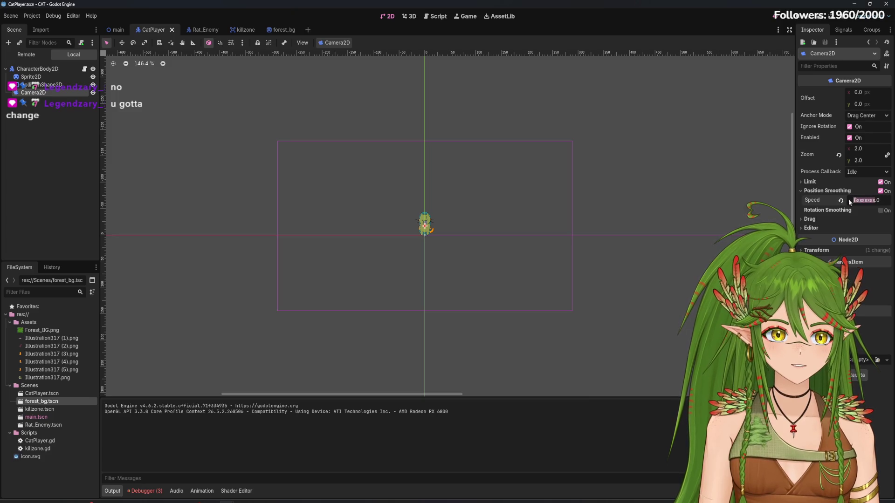
left_click(796, 20)
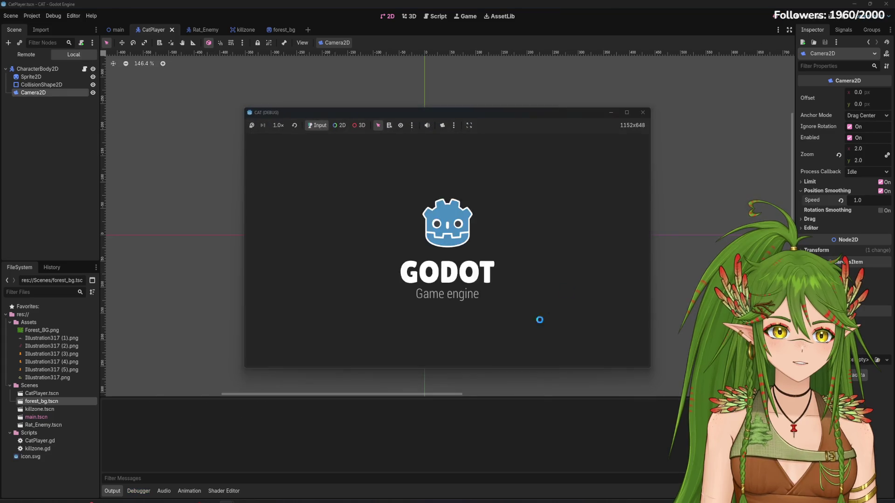
key("w")
key("s")
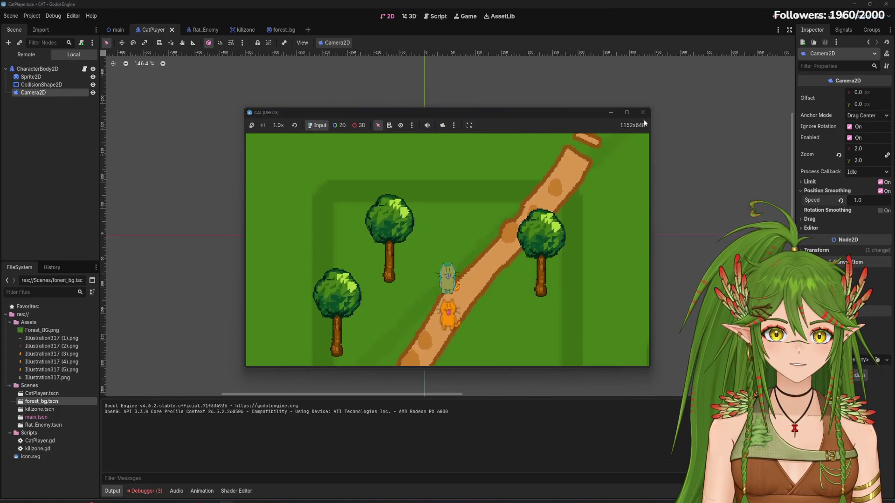
Step: Set the smoothing speed to 10 and test the camera while moving the cat around
left_click(643, 114)
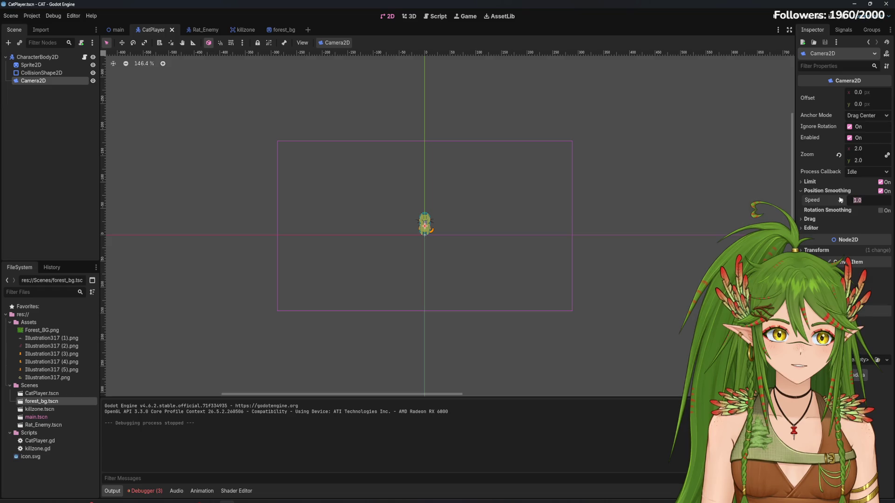
type("10")
key("Return")
left_click(768, 19)
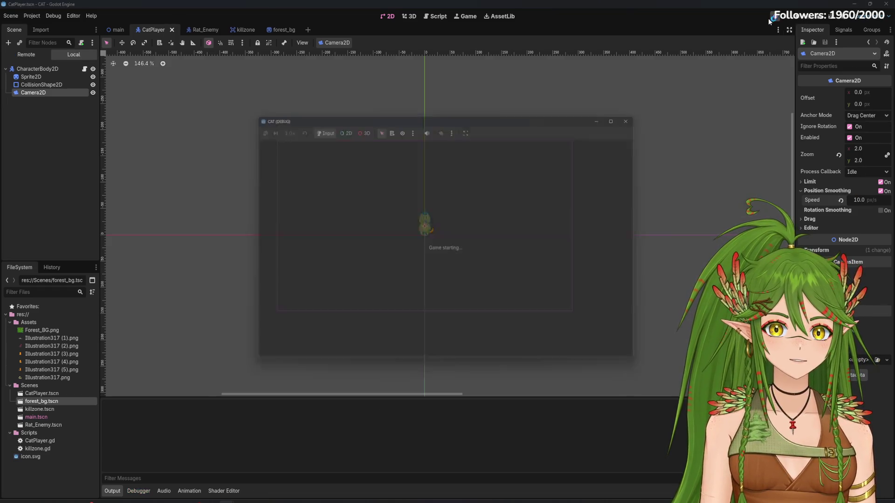
key("d")
key("w")
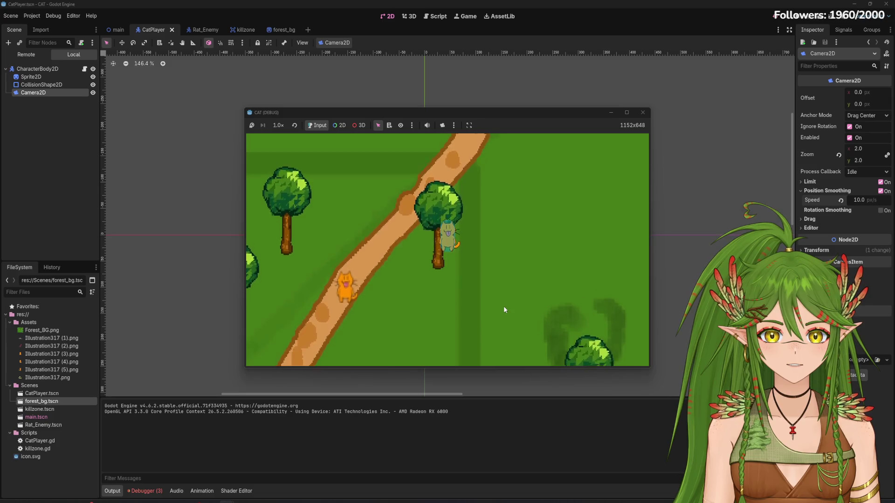
key("a")
left_click(643, 113)
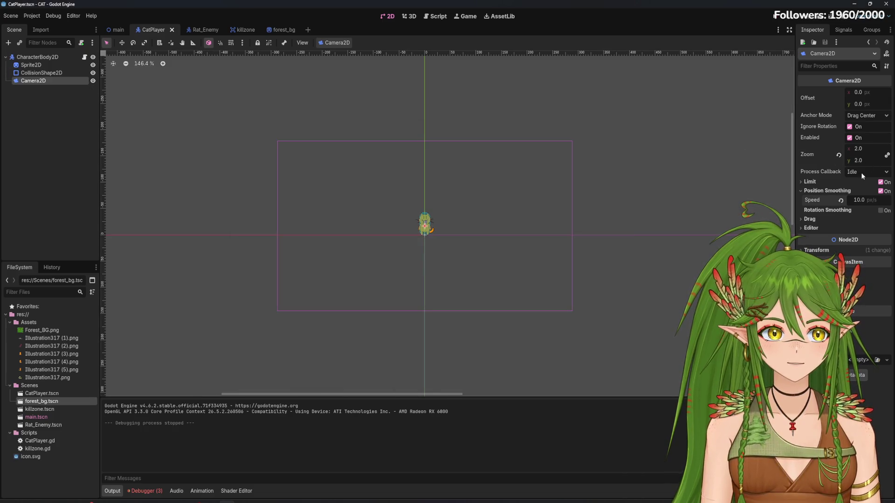
Step: Set the smoothing speed to 7 and walk the cat across the log bridge to test it
left_click(859, 197)
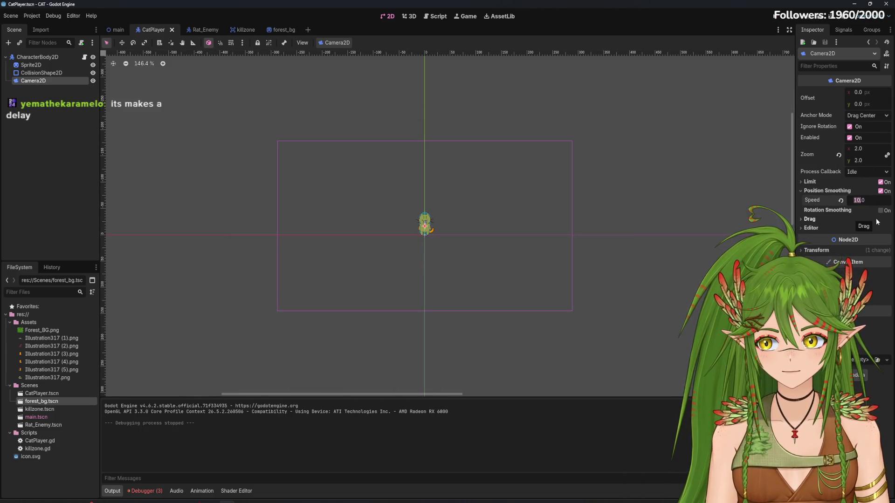
type("7")
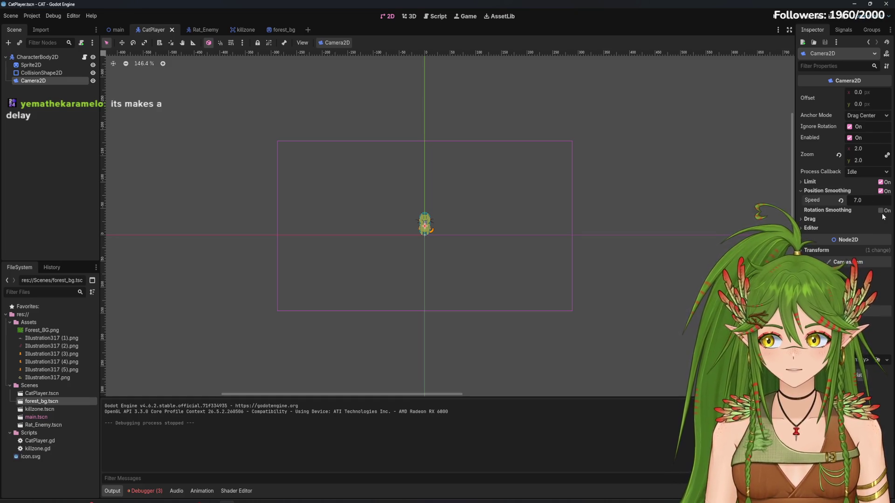
key("Return")
left_click(776, 20)
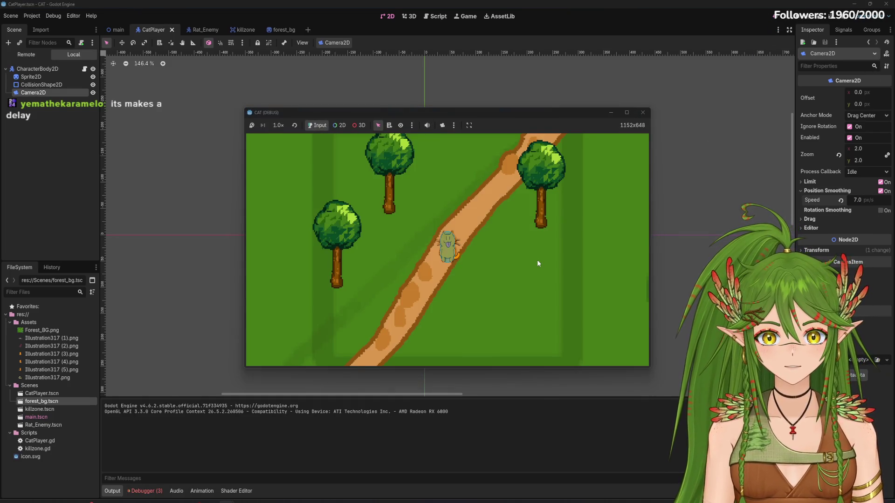
key("Right")
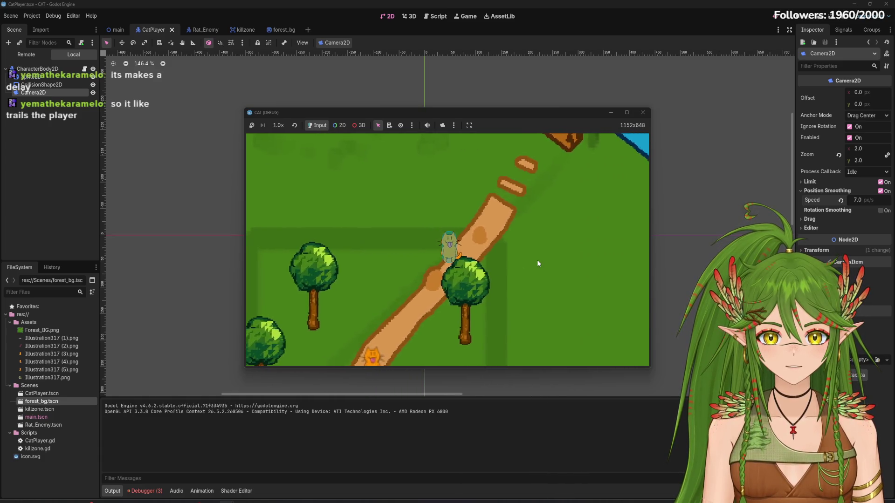
key("Left")
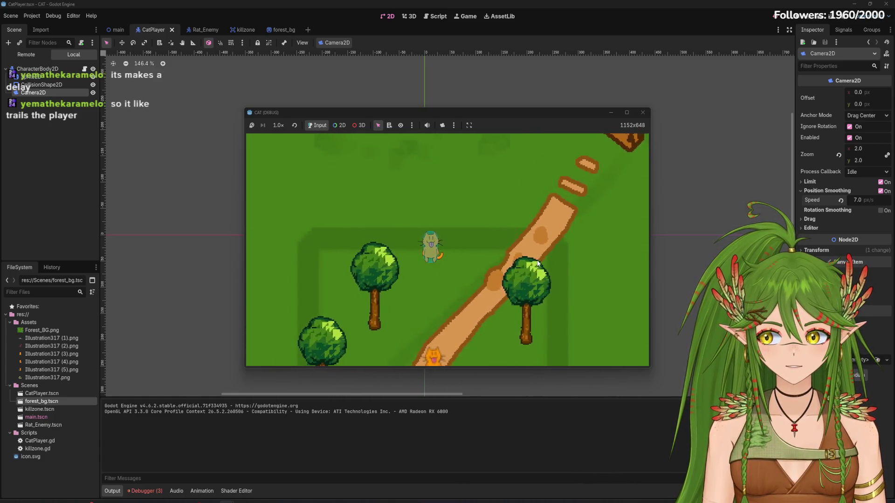
key("Left")
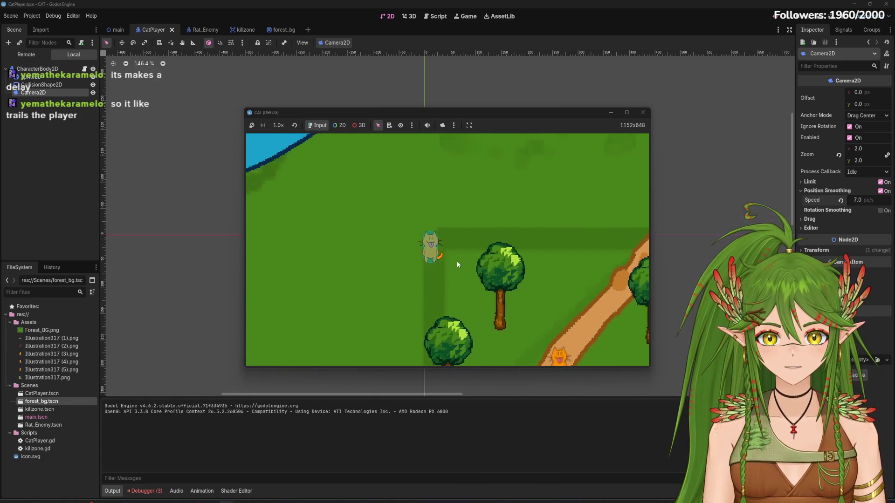
key("Up")
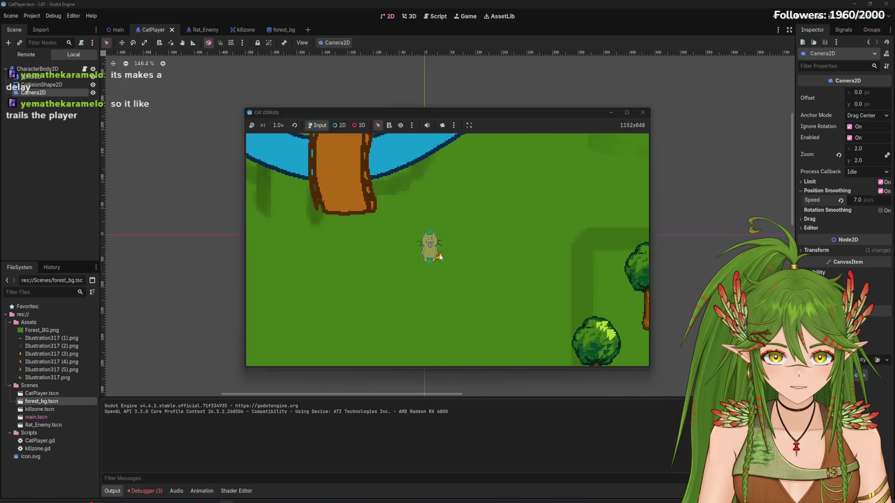
key("Up")
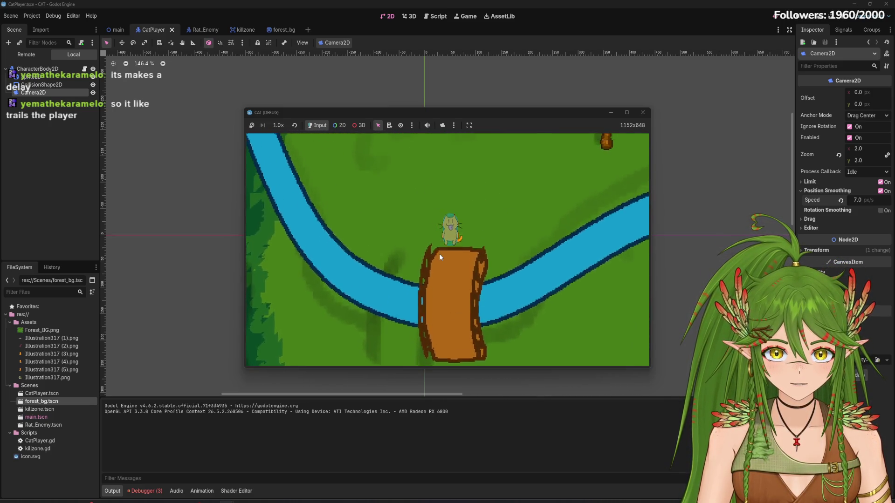
left_click(643, 112)
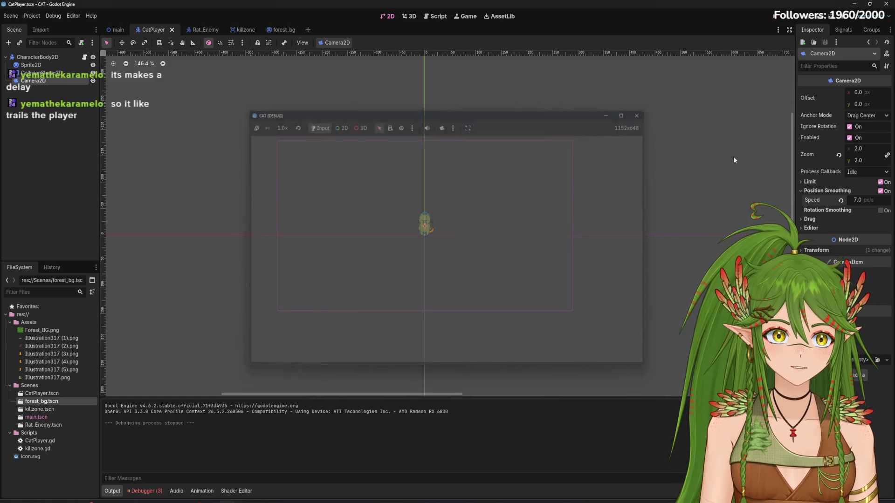
Step: Settle on smoothing speed 6, playtest walking through the forest, then select the cat's root body
left_click(858, 200)
key("BackSpace")
key("BackSpace")
key("BackSpace")
type("6")
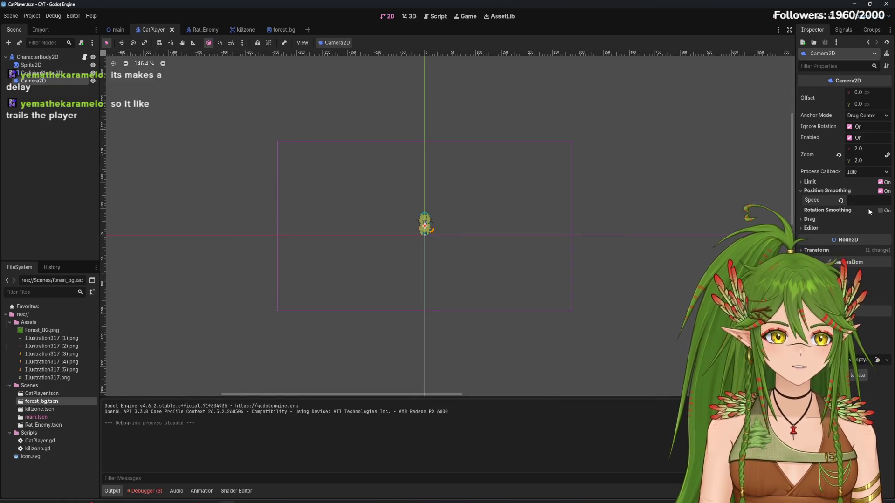
key("Return")
key("F5")
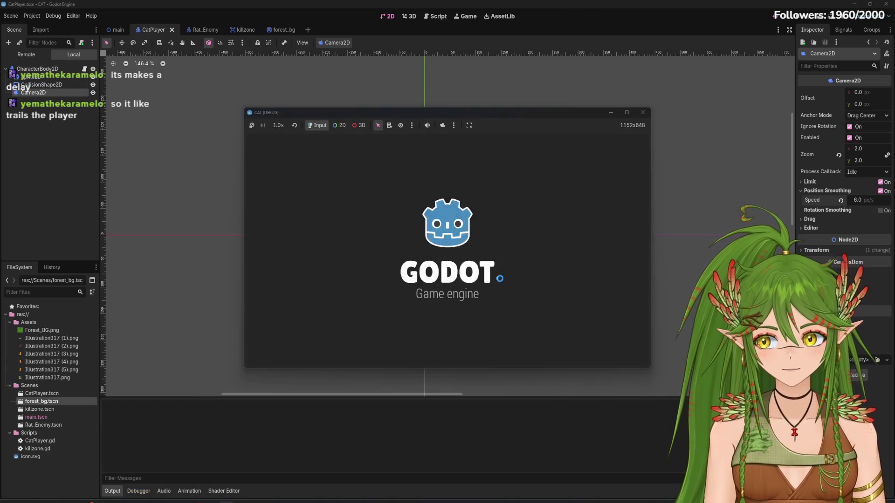
key("Up")
key("Right")
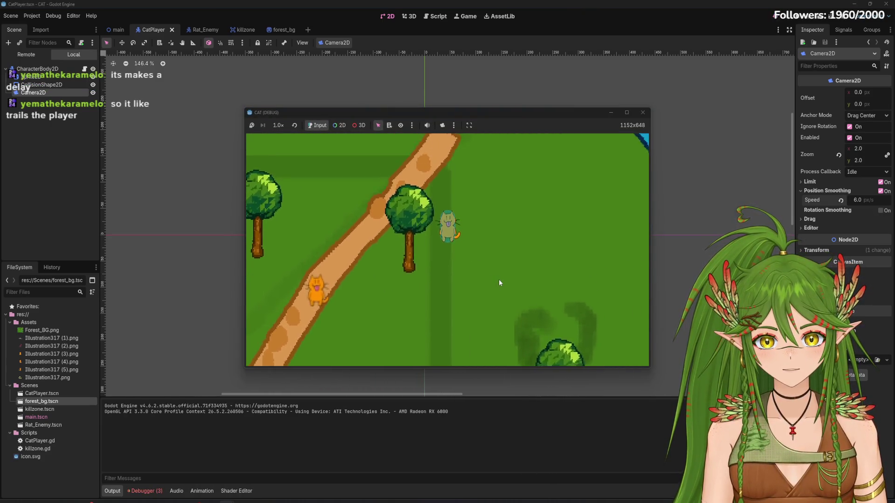
key("Up")
key("Left")
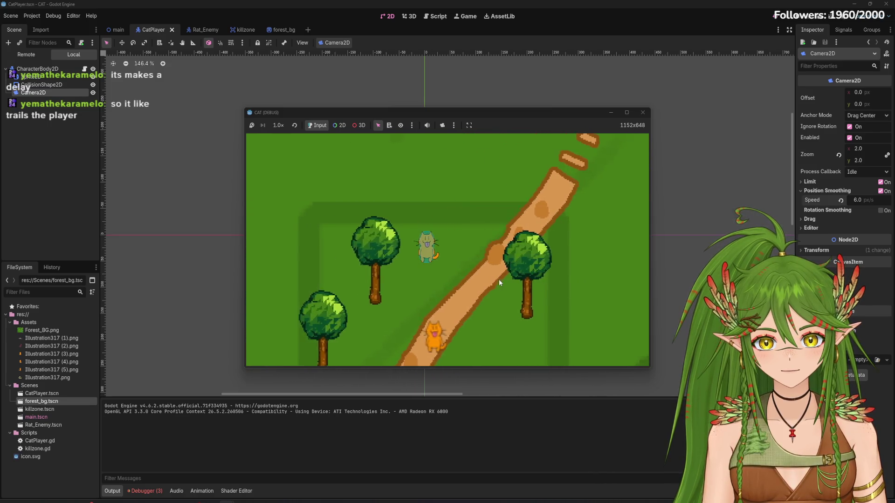
key("Right")
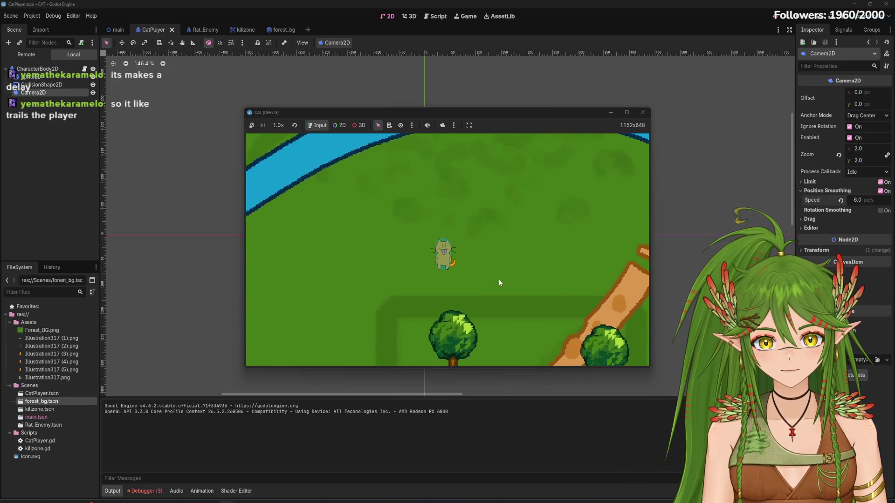
left_click(643, 113)
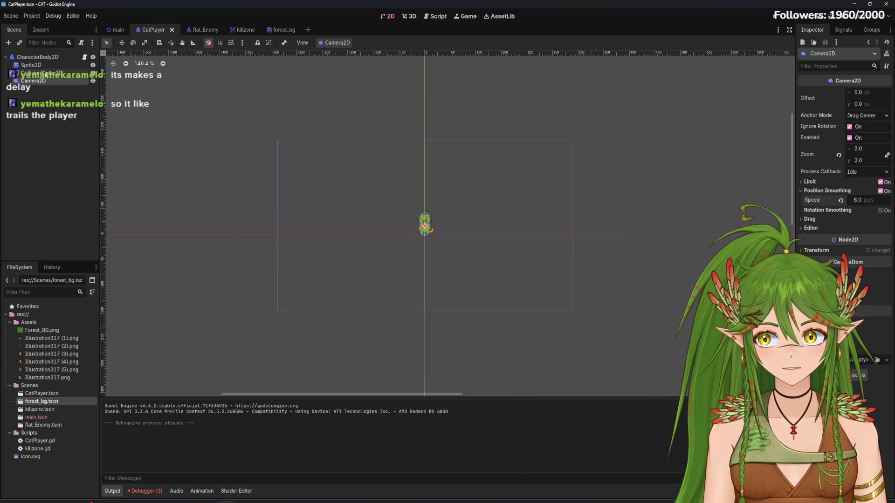
left_click(46, 58)
Step: Unhide the Rat in the main scene, expand its Collision settings, and glance at the Rat_Enemy scene
left_click(50, 64)
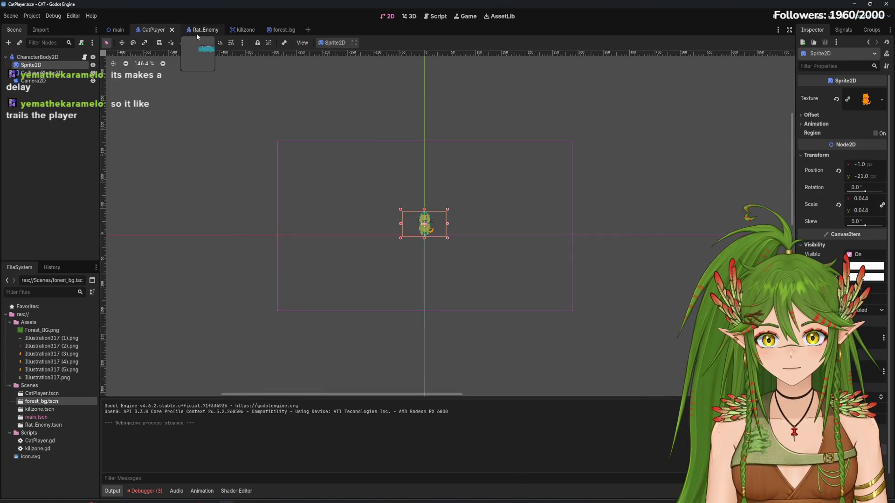
left_click(117, 31)
left_click(93, 73)
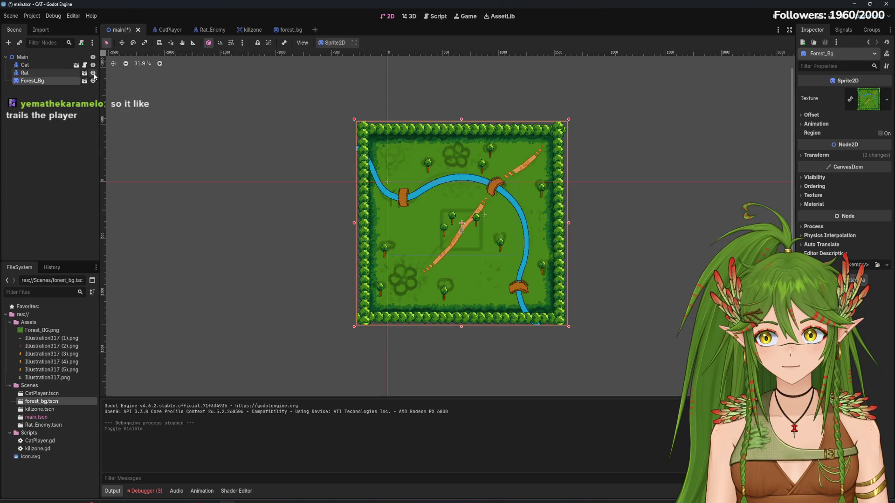
left_click(52, 73)
scroll(491, 211, "up", 11)
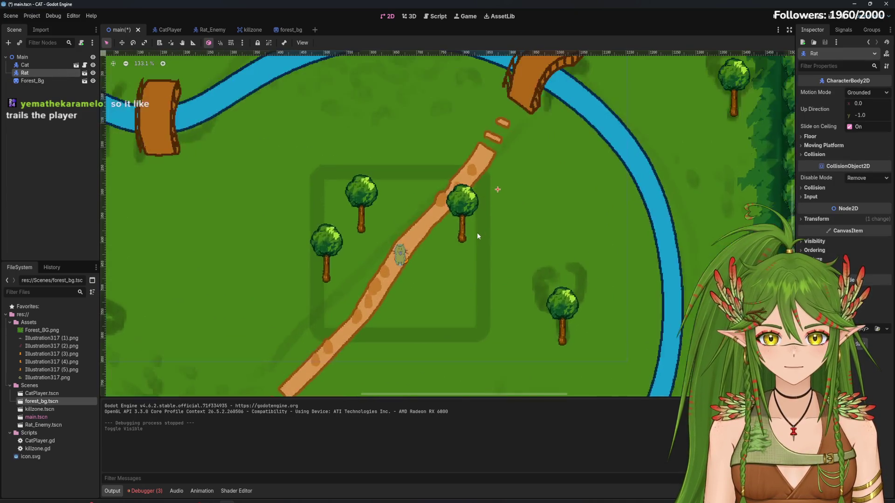
scroll(480, 223, "down", 1)
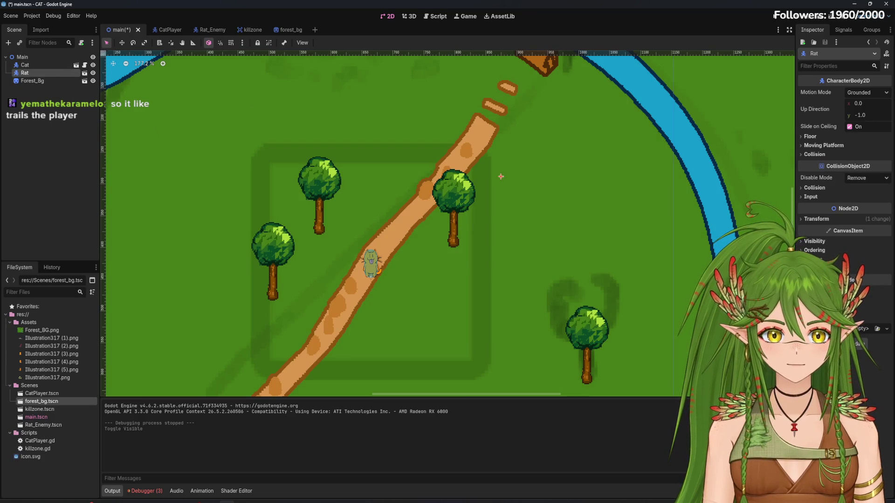
left_click(821, 188)
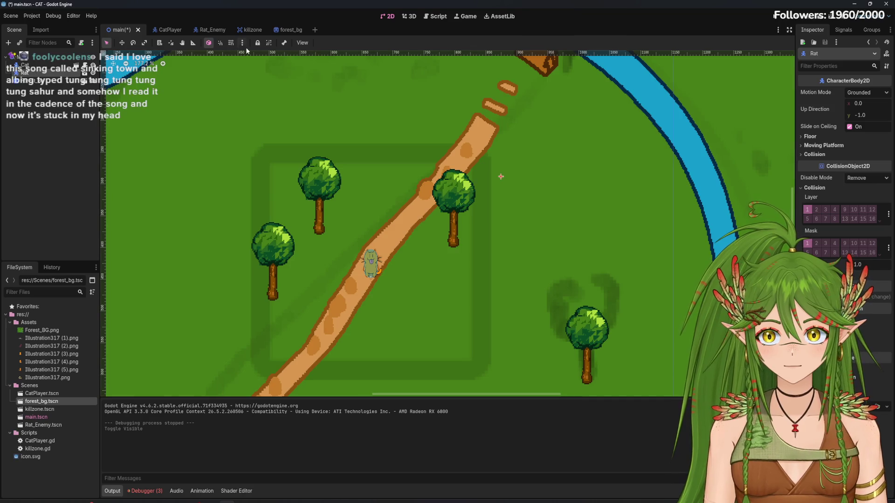
left_click(205, 29)
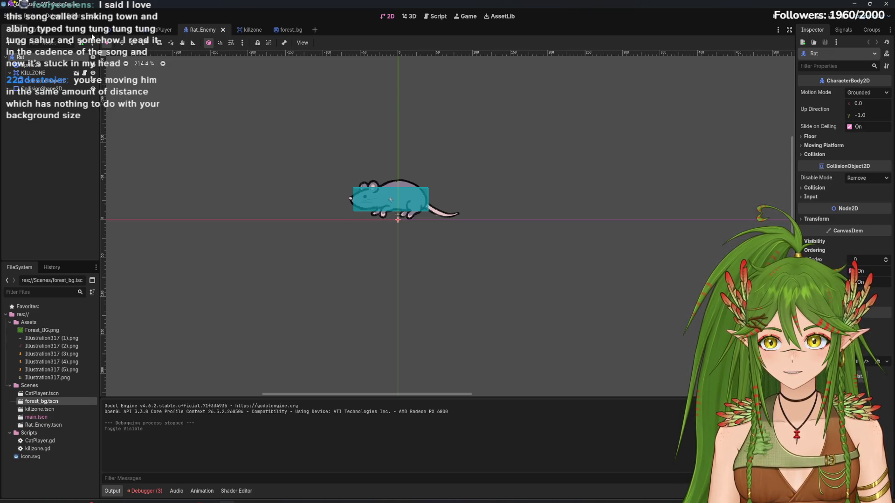
left_click(122, 30)
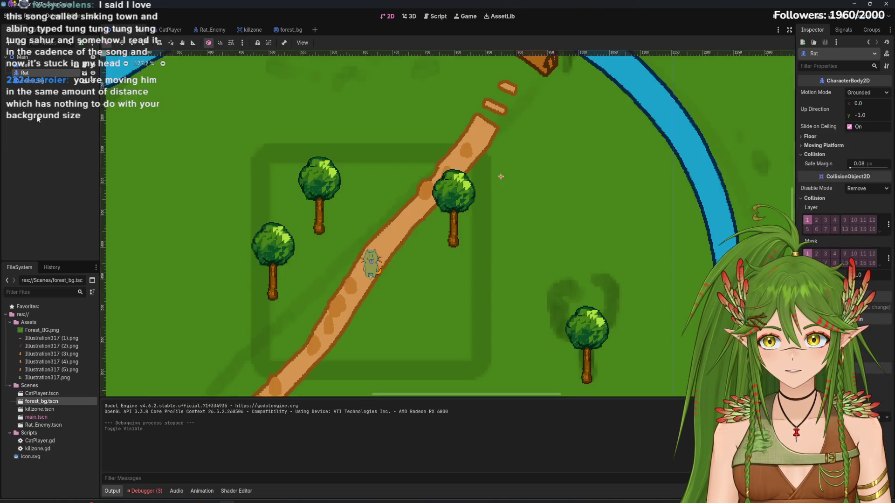
Step: Zoom the main scene, undo an accidental forest background move, and select the Rat
scroll(503, 180, "down", 2)
scroll(503, 180, "down", 1)
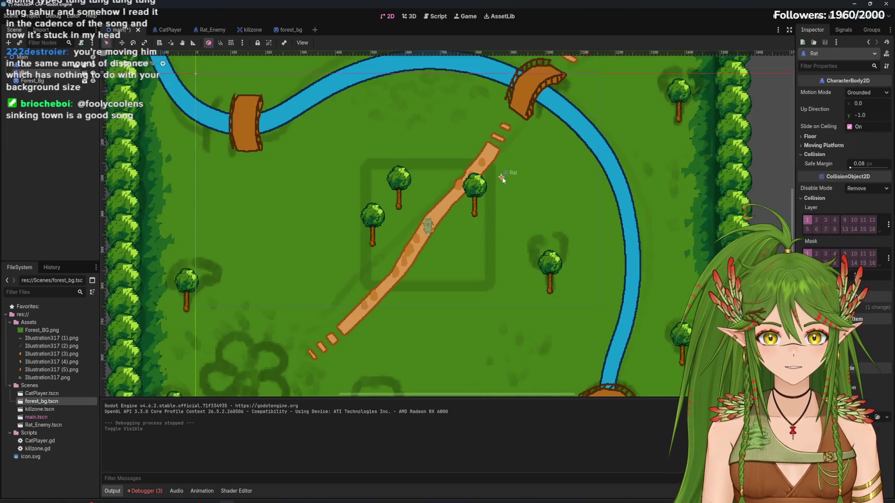
left_click_drag(499, 176, 500, 190)
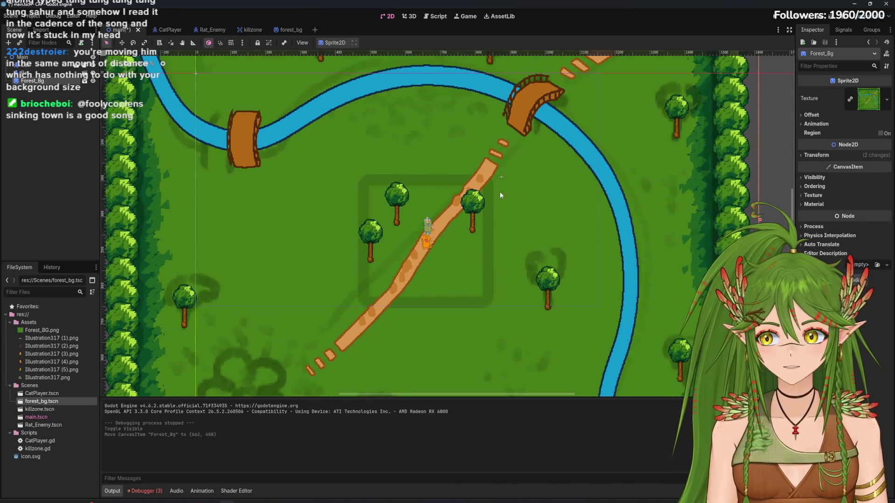
key("ctrl+z")
left_click(427, 227)
scroll(564, 260, "up", 2)
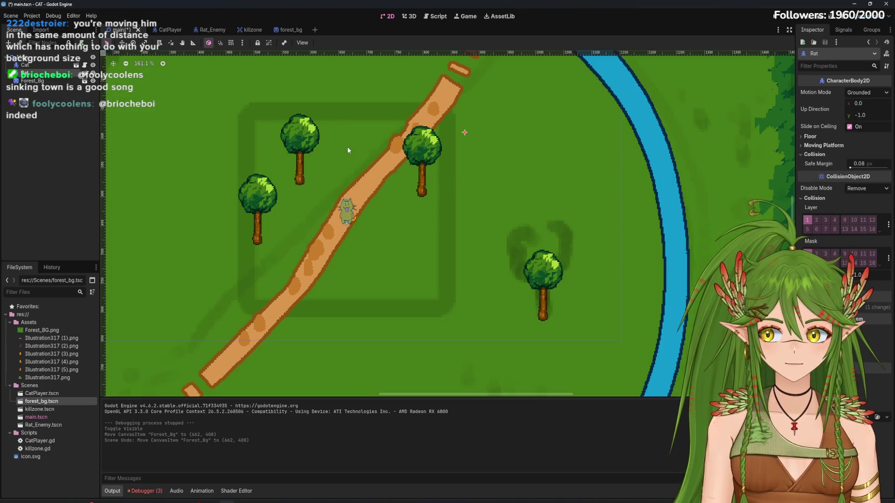
Step: Set the Rat's Z Index to 1, undo a stray background drag, then switch to Rat_Enemy
left_click(46, 81)
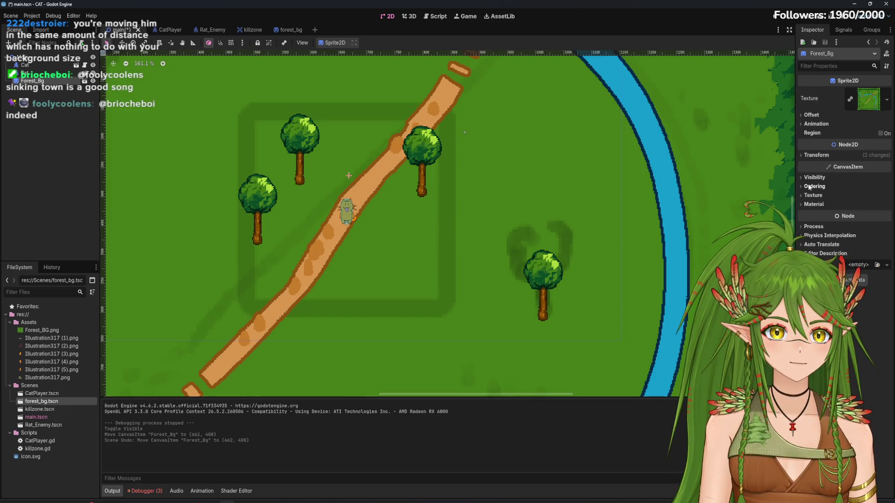
key("Up")
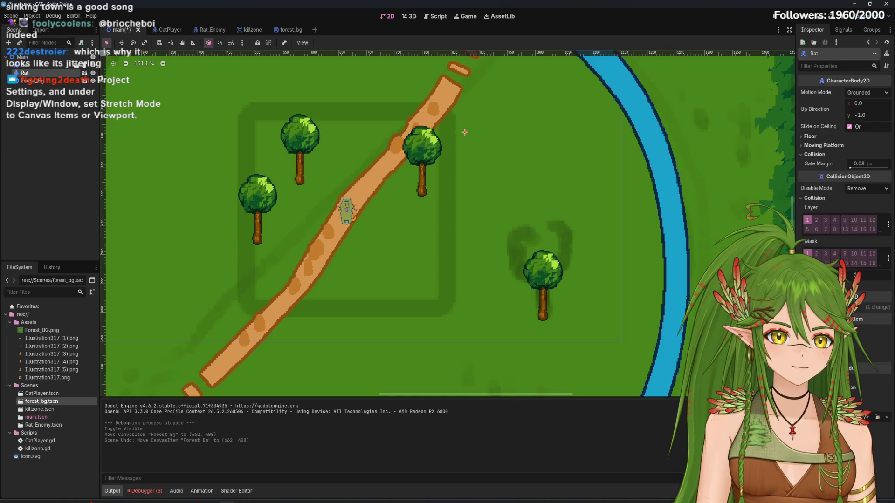
left_click(885, 347)
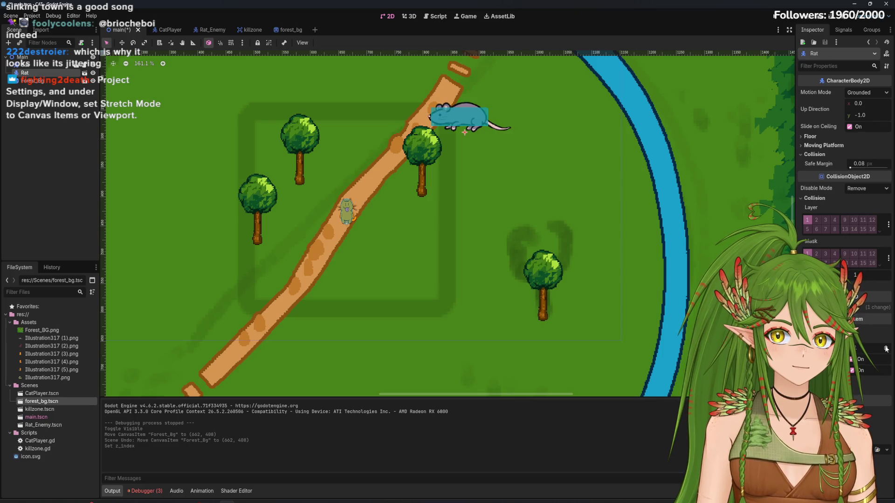
mouse_move(455, 117)
left_mouse_down()
mouse_move(463, 125)
mouse_move(472, 110)
left_mouse_up()
key("ctrl+z")
key("ctrl+z")
left_click(210, 29)
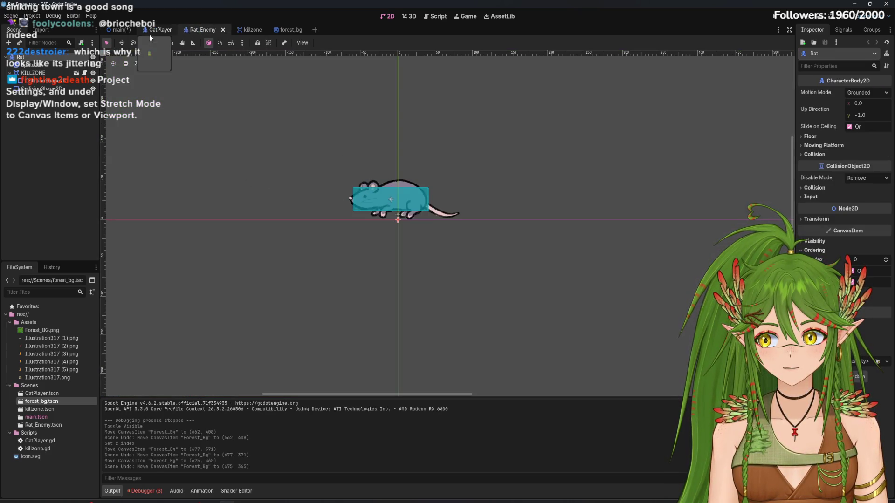
left_click(93, 17)
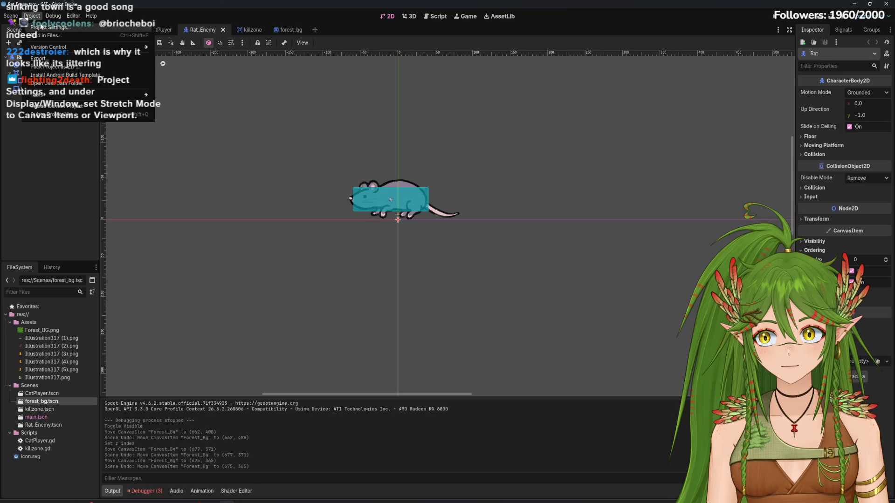
Step: In Project Settings under Display > Window, set Stretch Mode to viewport and run the project
left_click(41, 27)
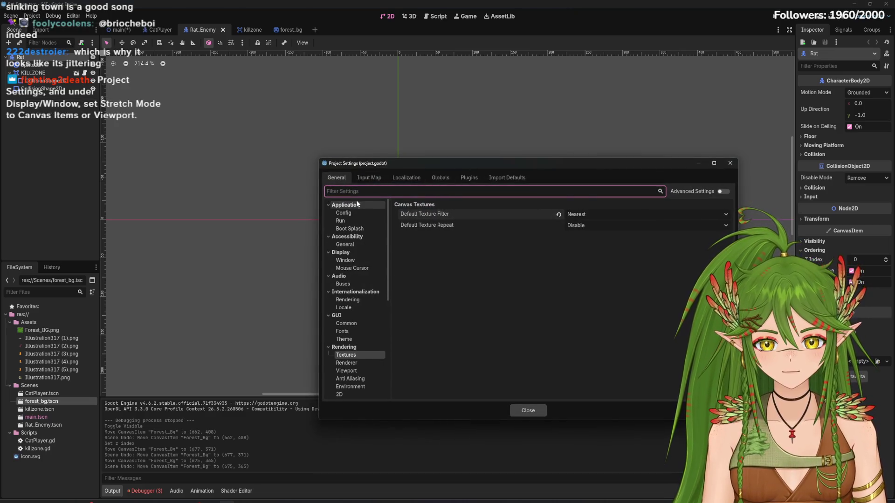
left_click(362, 262)
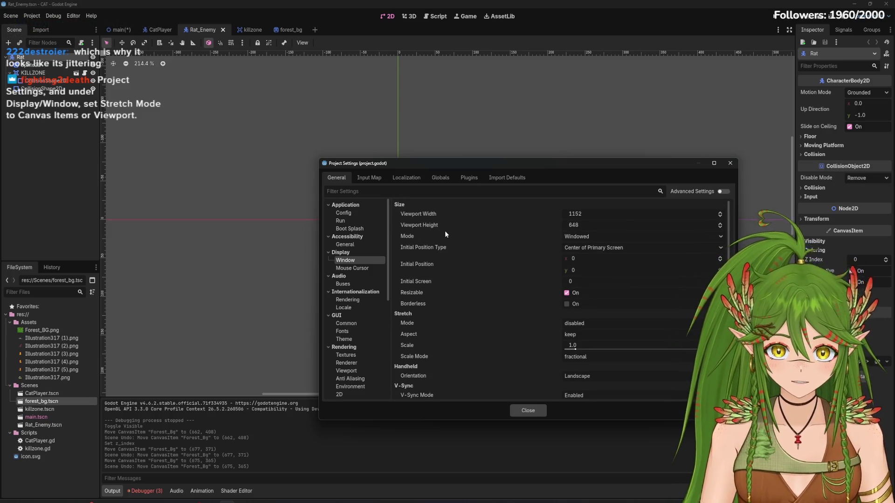
left_click(591, 235)
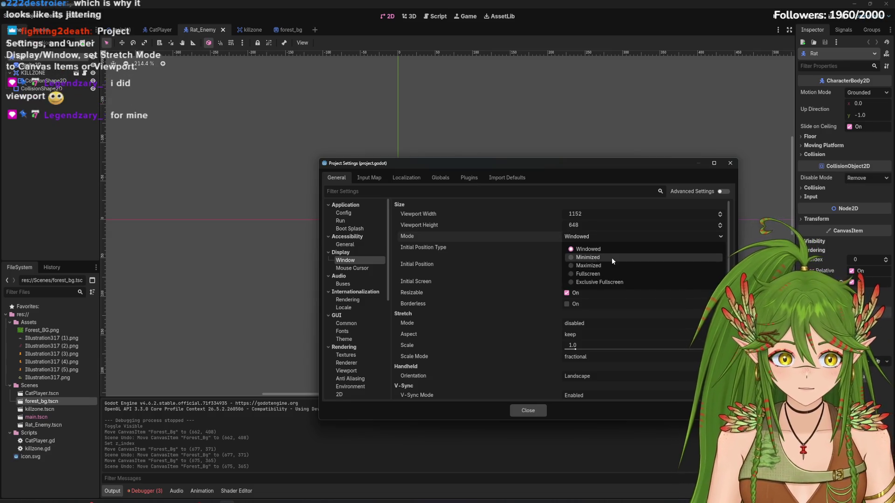
left_click(469, 235)
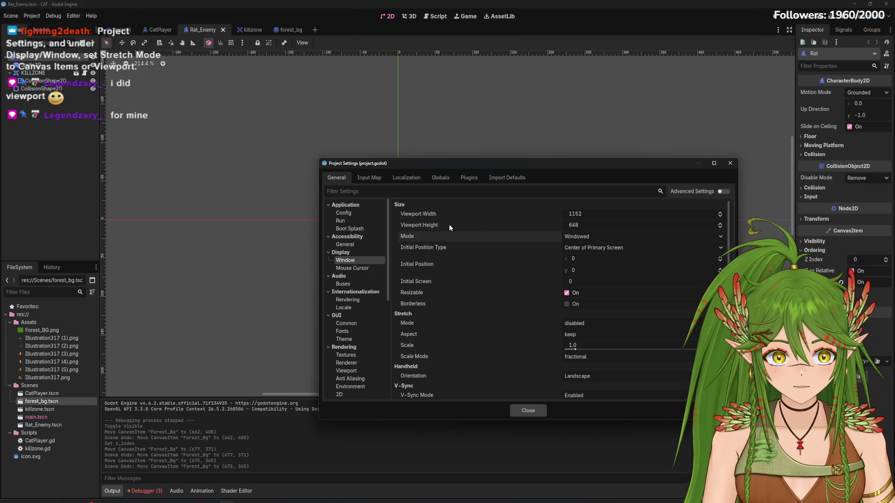
left_click(583, 249)
left_click(583, 249)
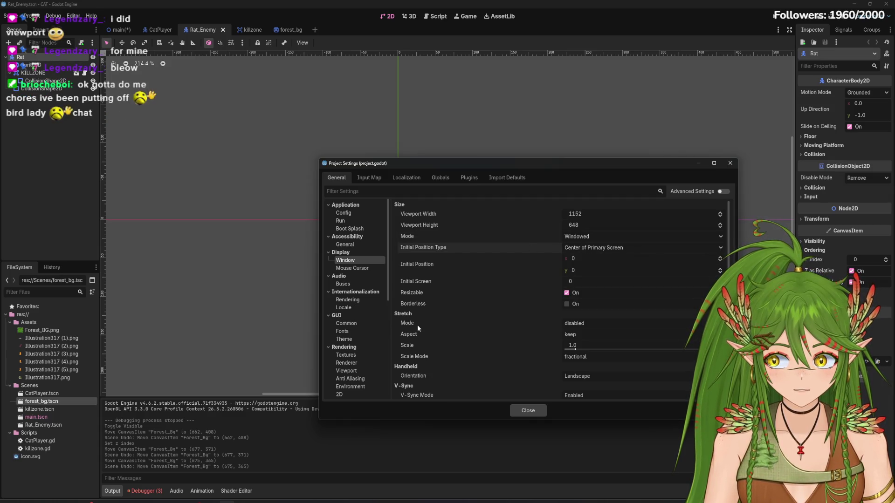
left_click(602, 324)
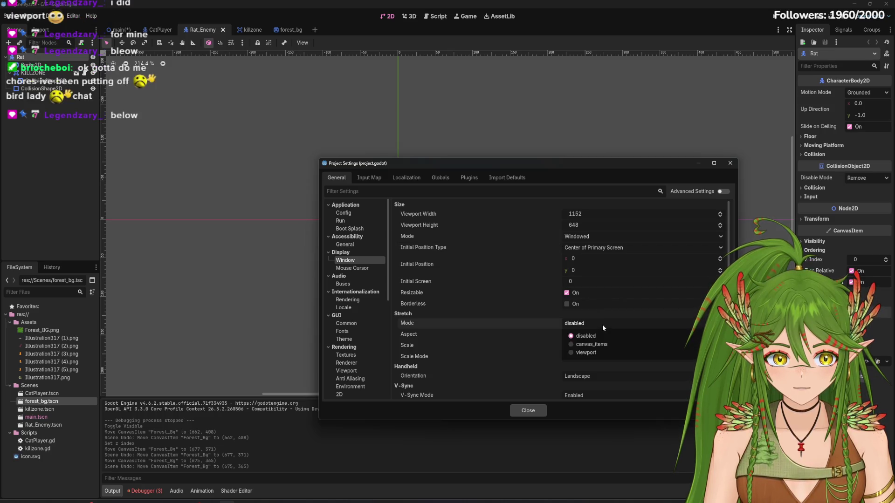
left_click(583, 353)
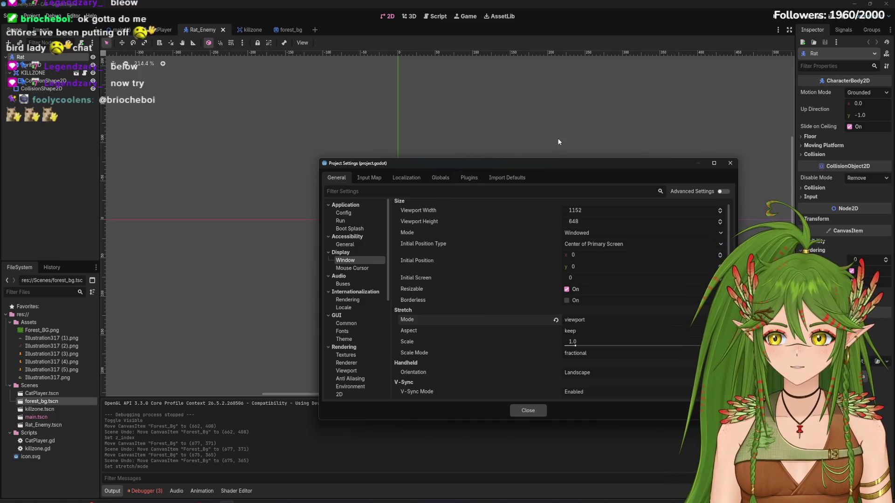
left_click(775, 18)
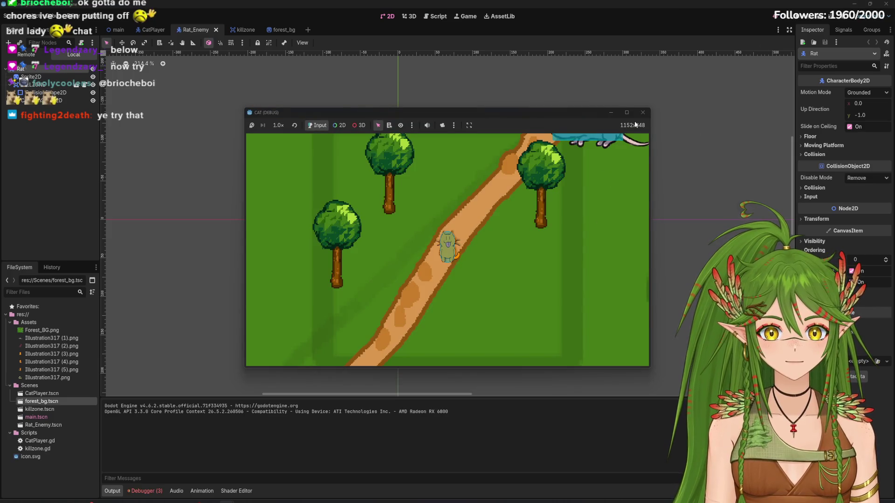
Step: Maximize the running game and walk the cat up-right along the path
left_click(629, 113)
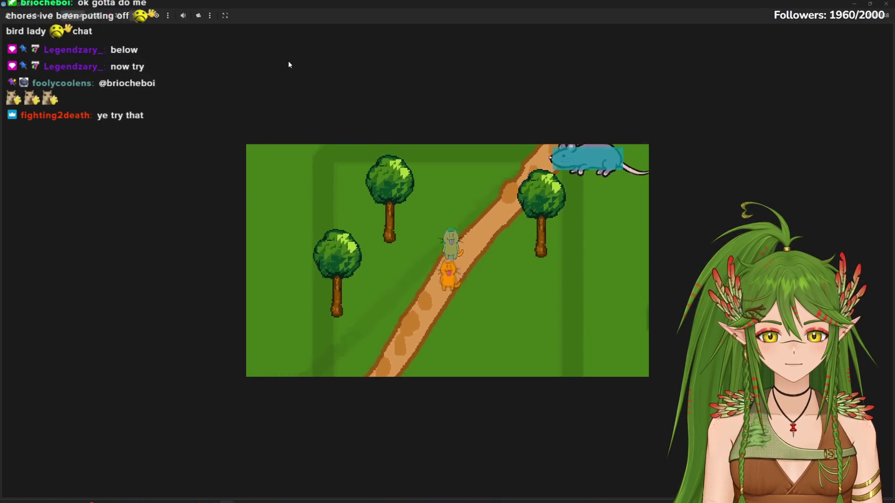
key("Up")
key("Right")
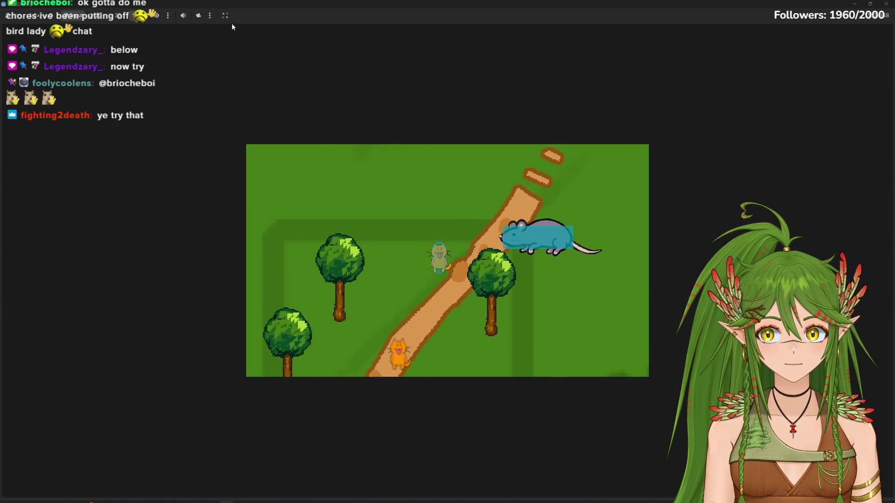
Step: Switch the embedded game view between Stretch to Fit and Keep Aspect sizing
left_click(225, 16)
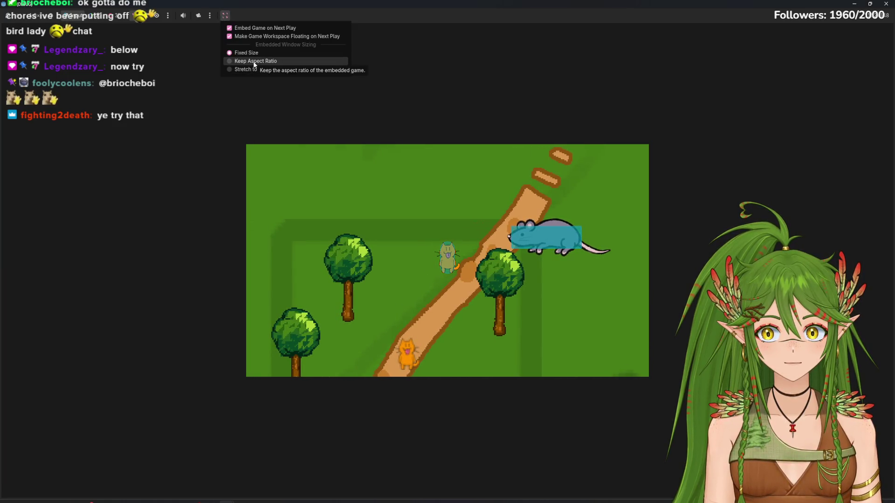
left_click(553, 285)
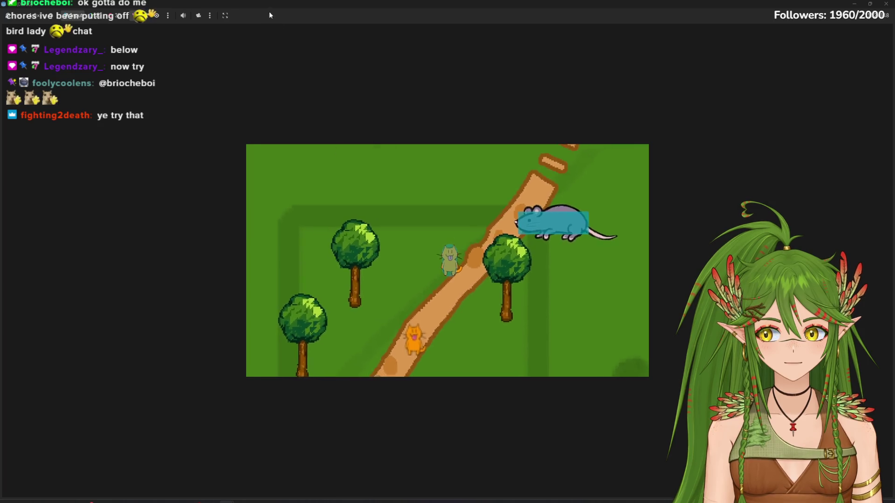
left_click(248, 69)
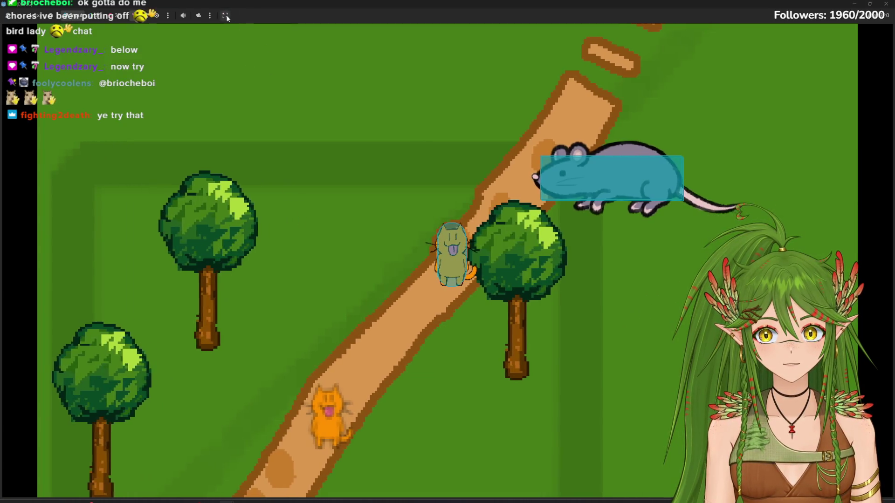
left_click(225, 15)
left_click(245, 70)
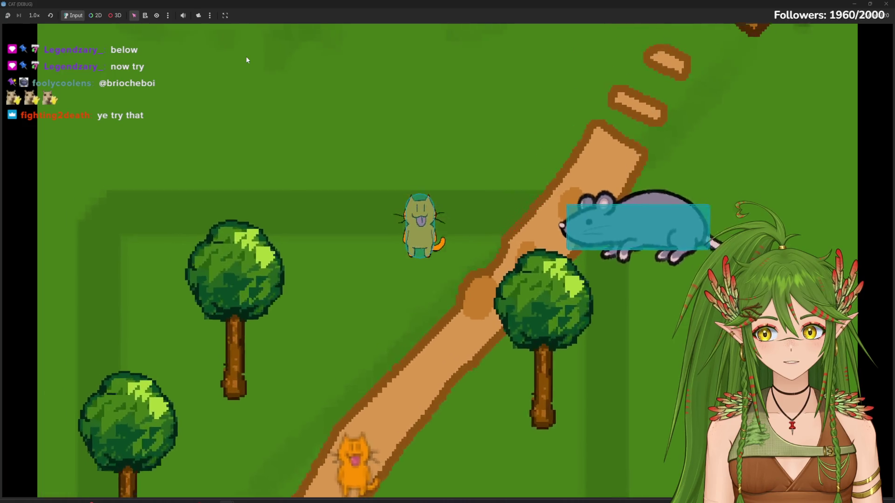
left_click(225, 15)
left_click(249, 61)
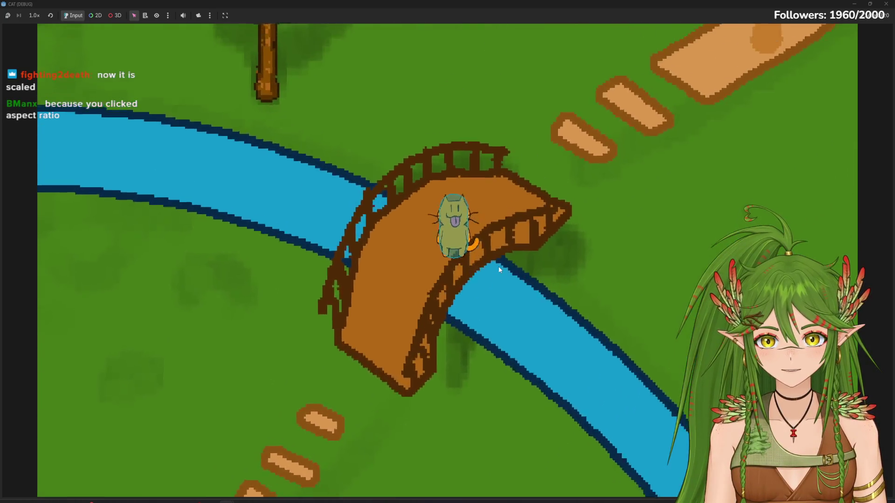
Step: Set Stretch to Fit, then Keep Aspect, and close the CAT (DEBUG) window
left_click(225, 16)
left_click(263, 71)
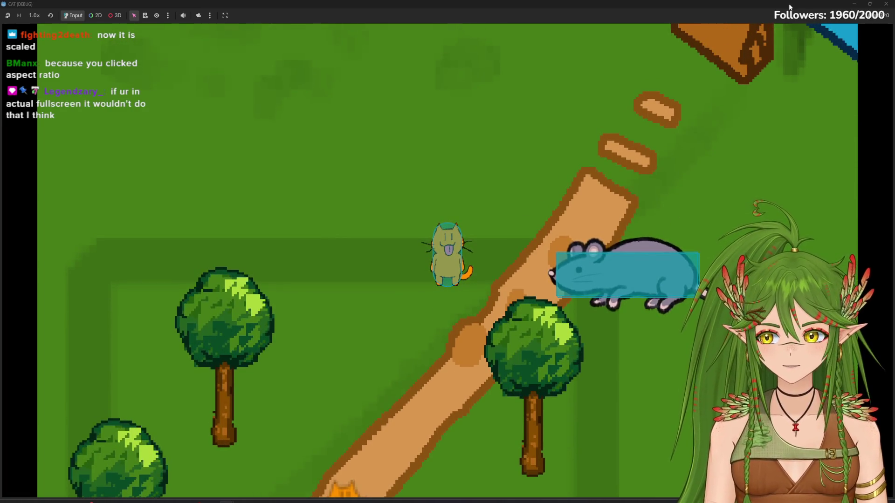
left_click(221, 16)
left_click(243, 59)
mouse_move(792, 7)
left_mouse_down()
mouse_move(748, 7)
mouse_move(600, 84)
left_mouse_up()
left_click(729, 80)
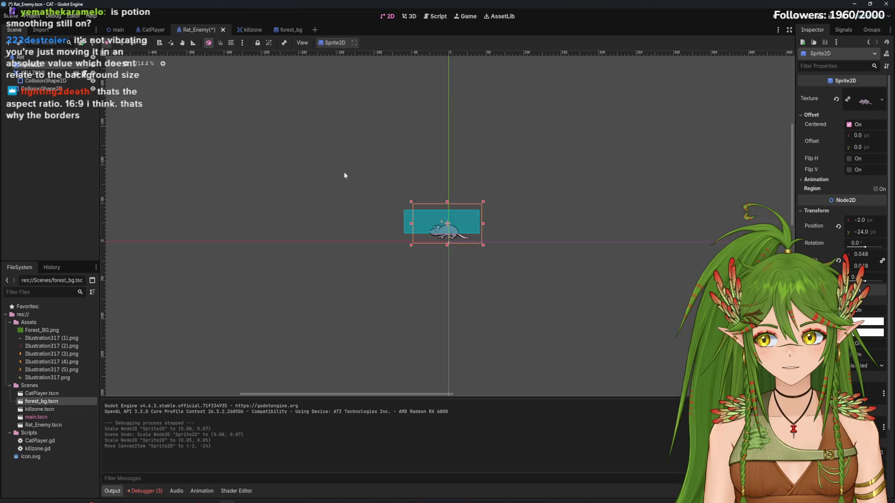
Step: Delete the extra CollisionShape2D, fit the remaining rectangle to the rat, then switch to CatPlayer
scroll(491, 229, "up", 4)
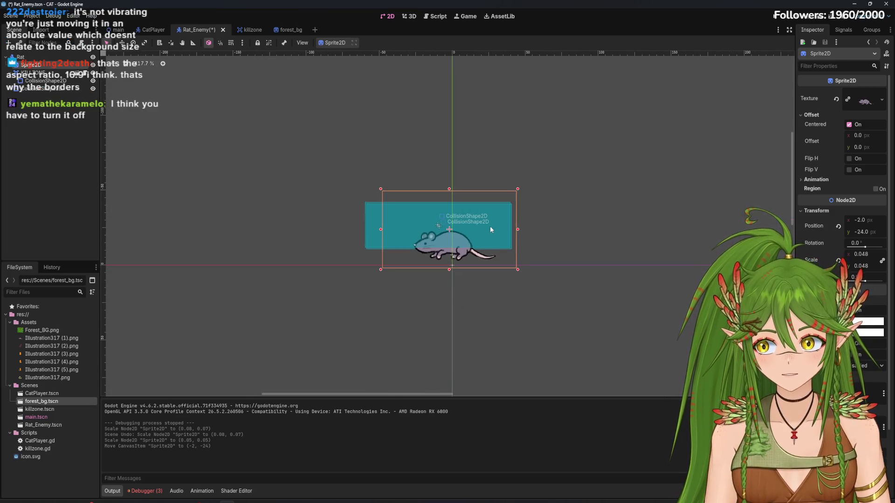
scroll(480, 226, "up", 3)
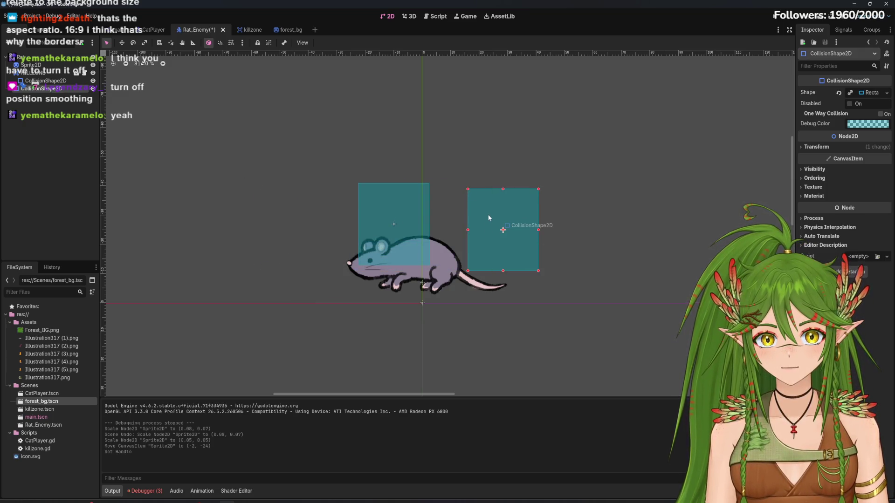
right_click(54, 96)
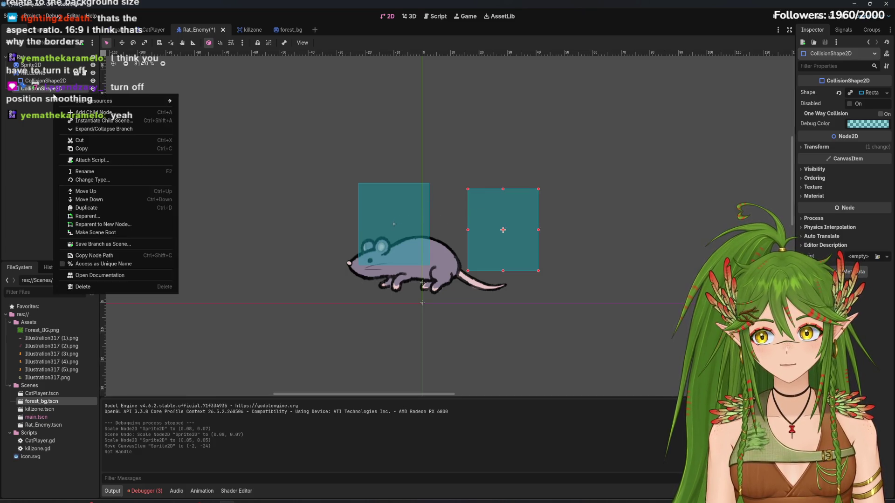
right_click(54, 96)
right_click(58, 89)
left_click(86, 280)
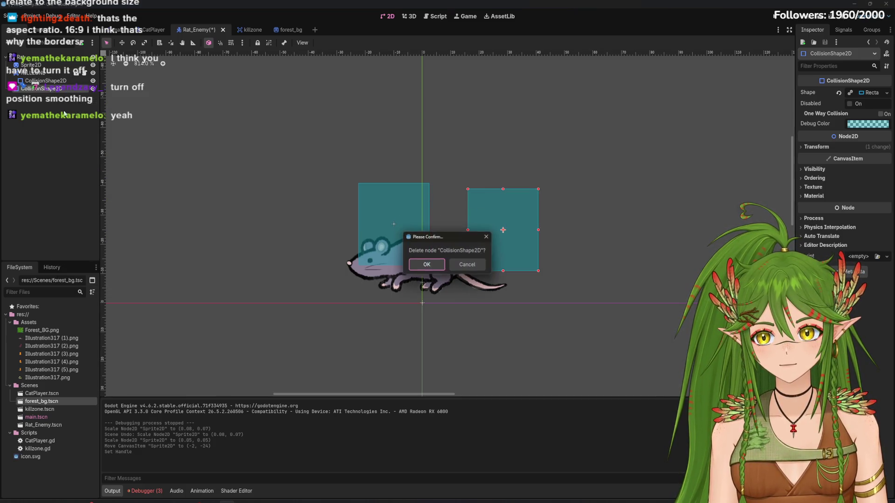
left_click(428, 266)
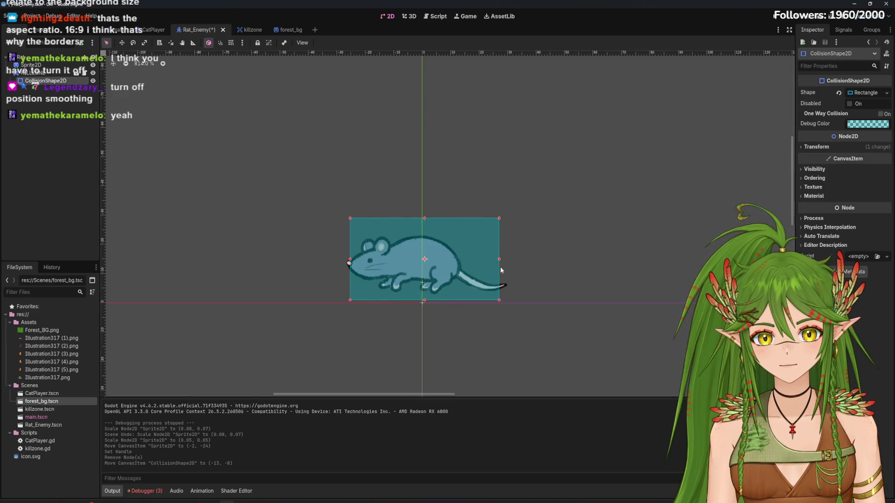
left_click(428, 247)
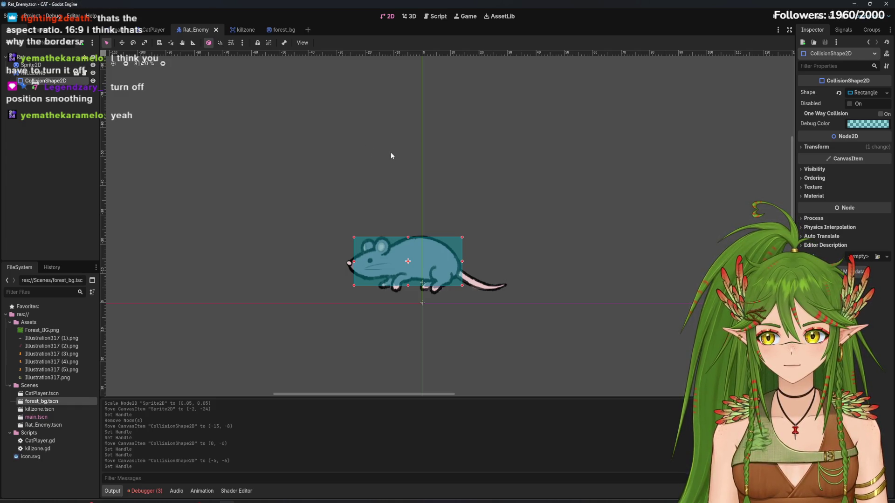
left_click(148, 30)
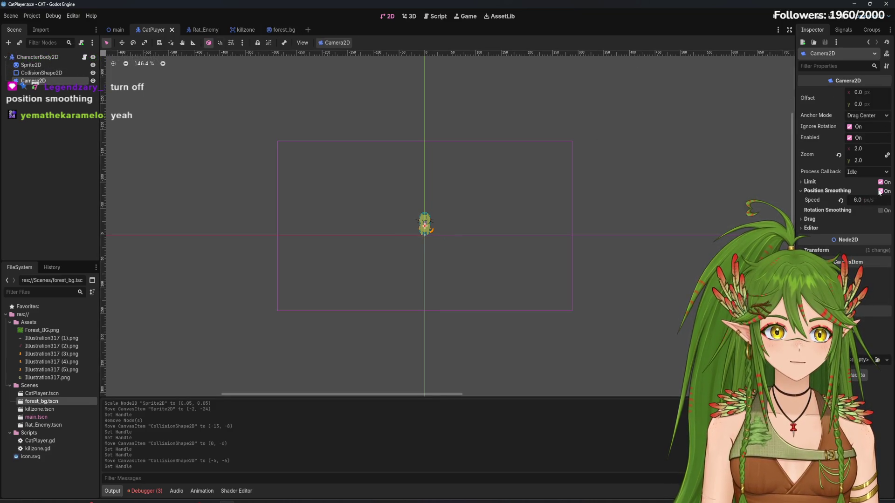
Step: Playtest the cat walking up-right toward the river, then stop and reopen the main scene
left_click(776, 21)
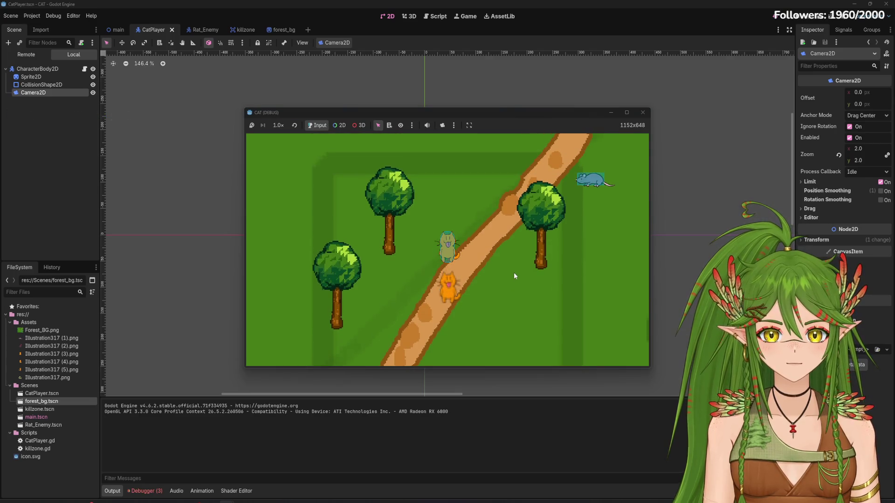
key("Up")
key("Right")
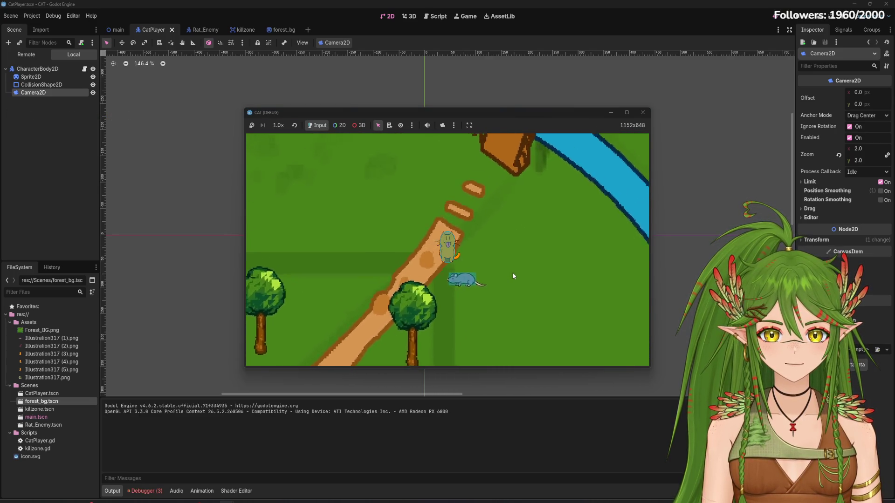
key("Up")
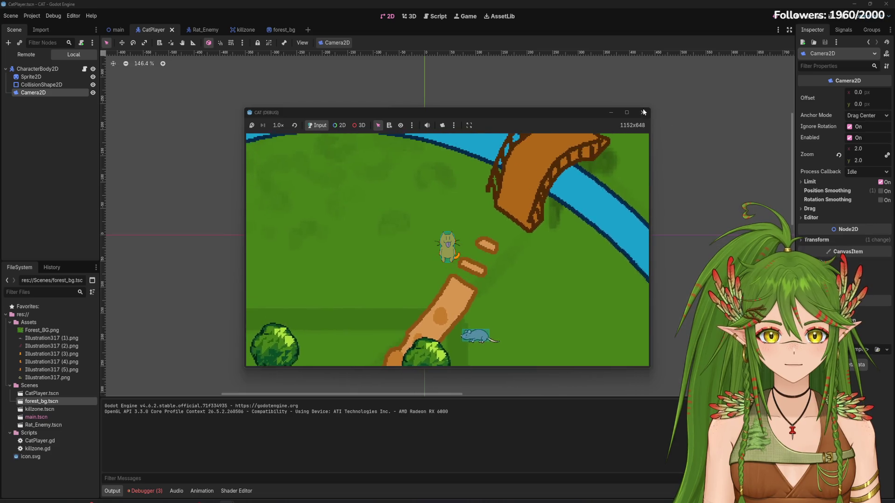
left_click(641, 113)
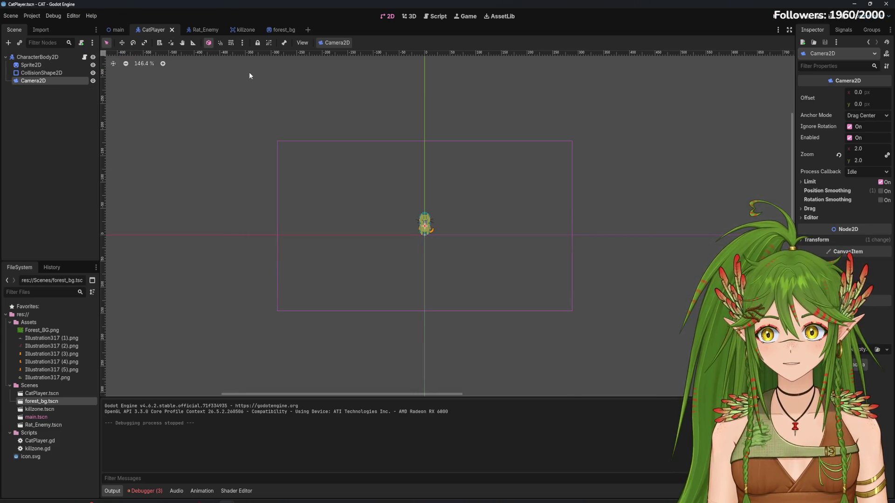
left_click(115, 30)
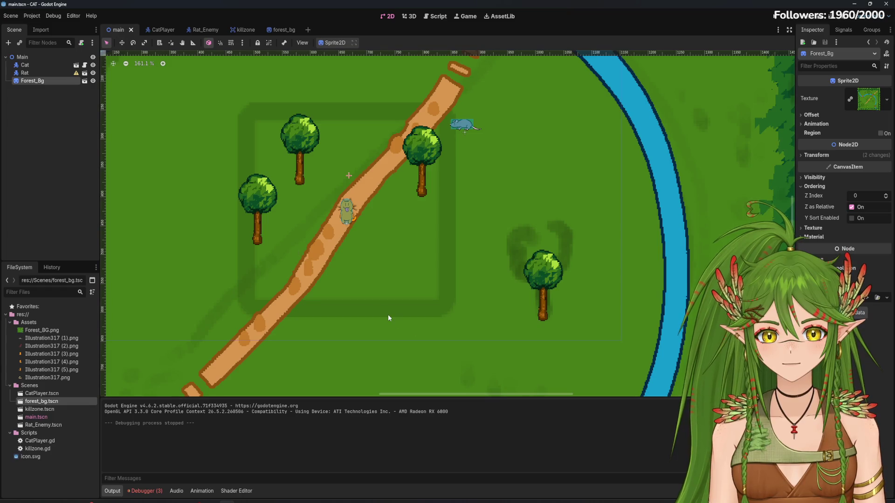
Step: Enlarge the forest map background sprite in the forest_bg scene
scroll(388, 315, "down", 10)
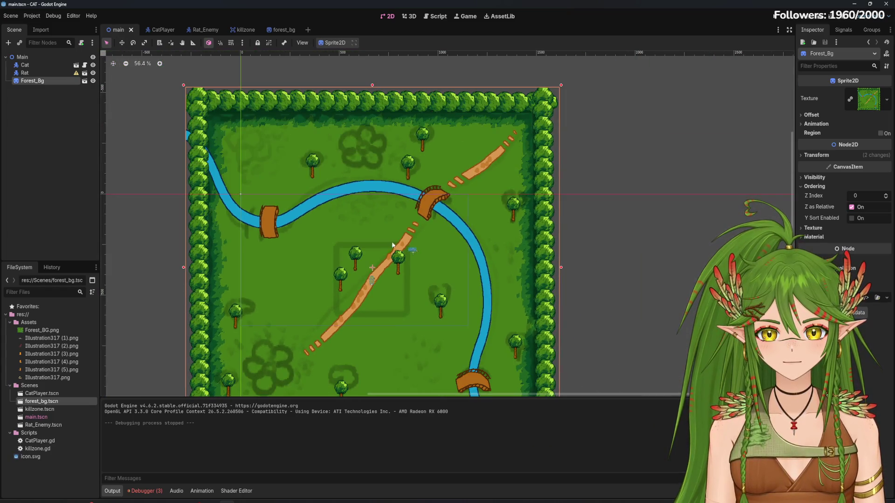
scroll(378, 307, "up", 2)
scroll(365, 308, "down", 5)
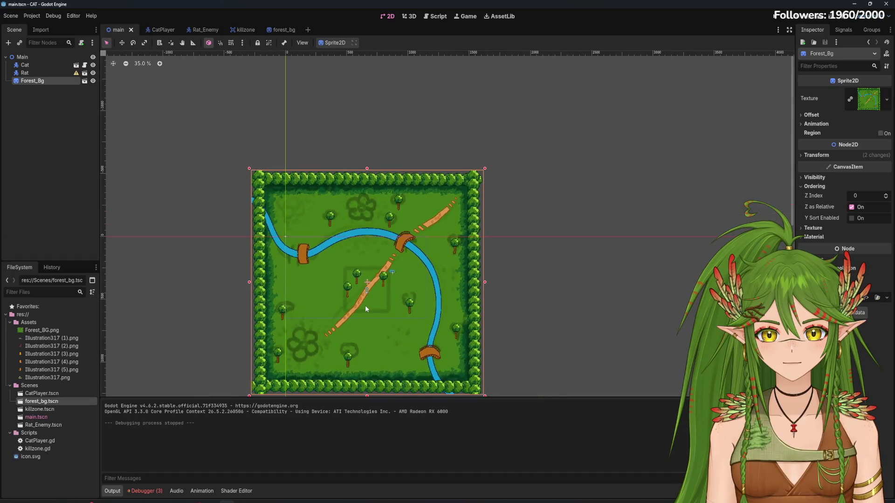
scroll(365, 306, "down", 1)
scroll(467, 261, "down", 3)
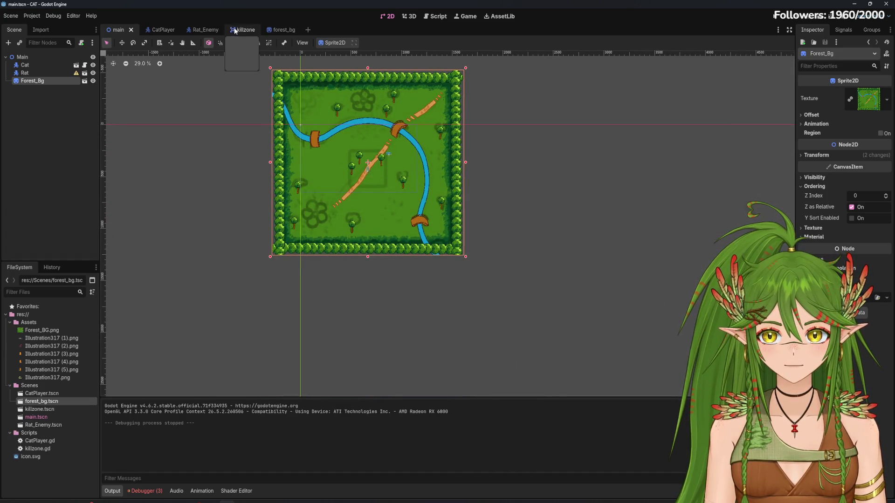
left_click(293, 30)
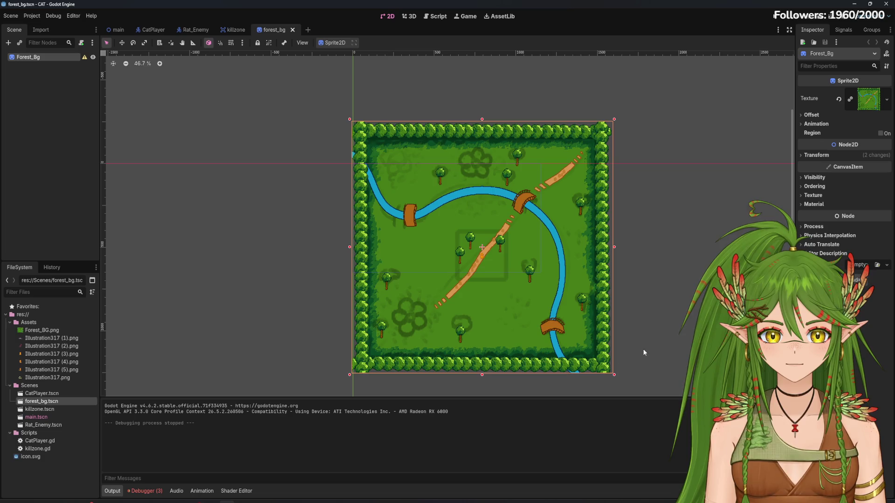
scroll(644, 352, "down", 5)
left_click_drag(464, 176, 522, 229)
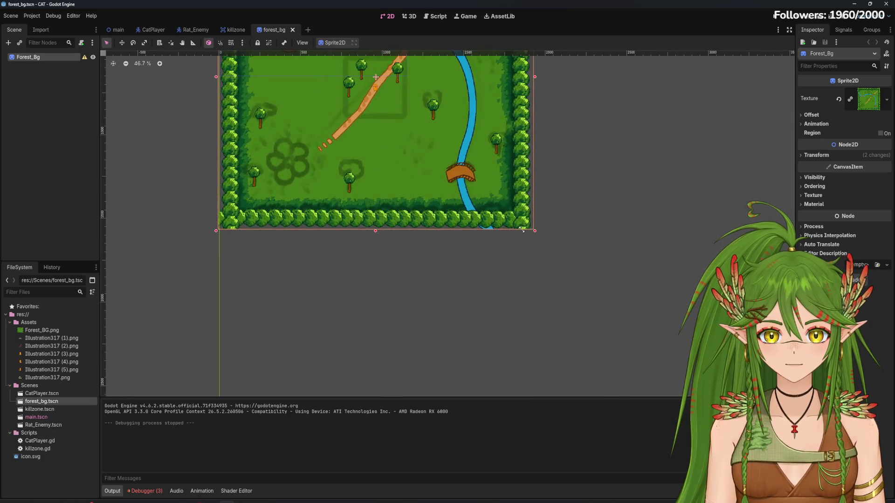
Step: In the main scene, shift the forest map and scale it up to 2x
scroll(510, 191, "up", 1)
left_click(117, 29)
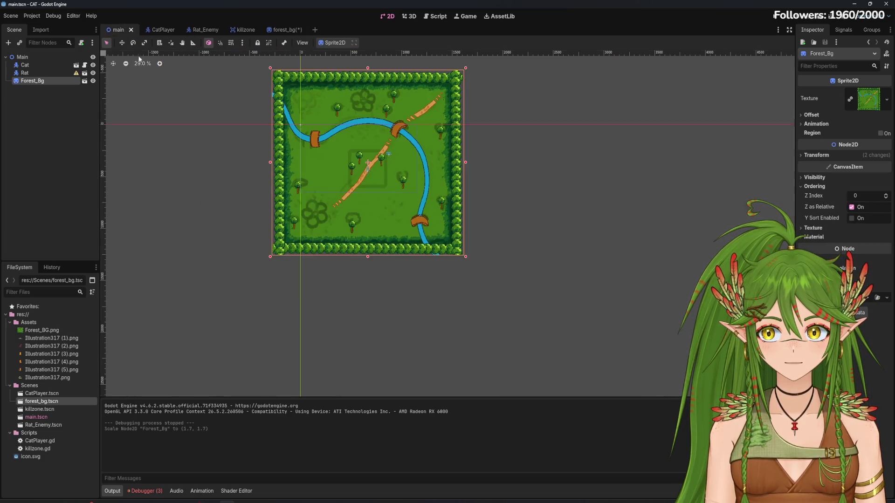
scroll(382, 230, "up", 1)
scroll(382, 230, "up", 5)
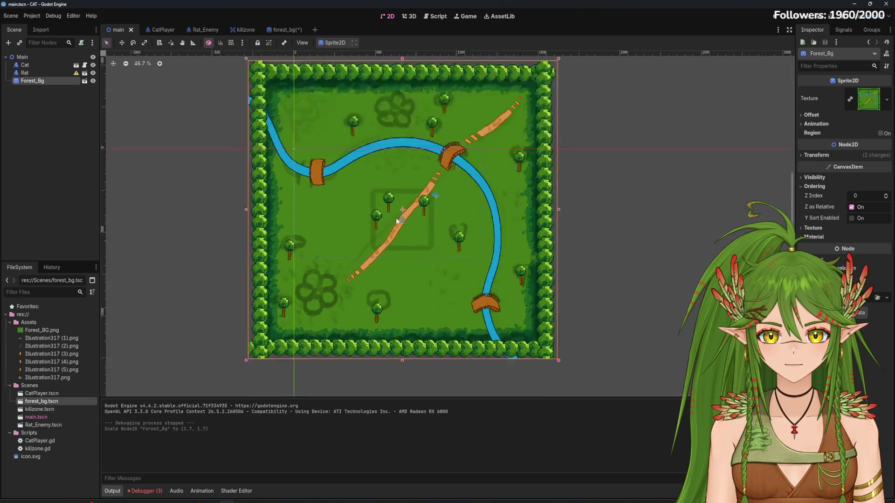
scroll(418, 248, "down", 2)
left_click_drag(440, 259, 443, 264)
scroll(443, 265, "down", 3)
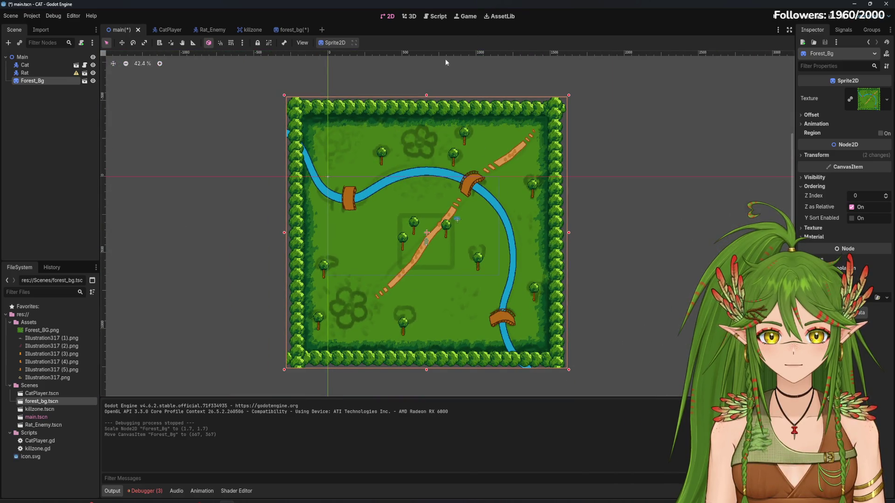
scroll(599, 288, "down", 1)
mouse_move(608, 326)
left_mouse_down()
mouse_move(527, 248)
mouse_move(516, 254)
mouse_move(565, 302)
left_mouse_up()
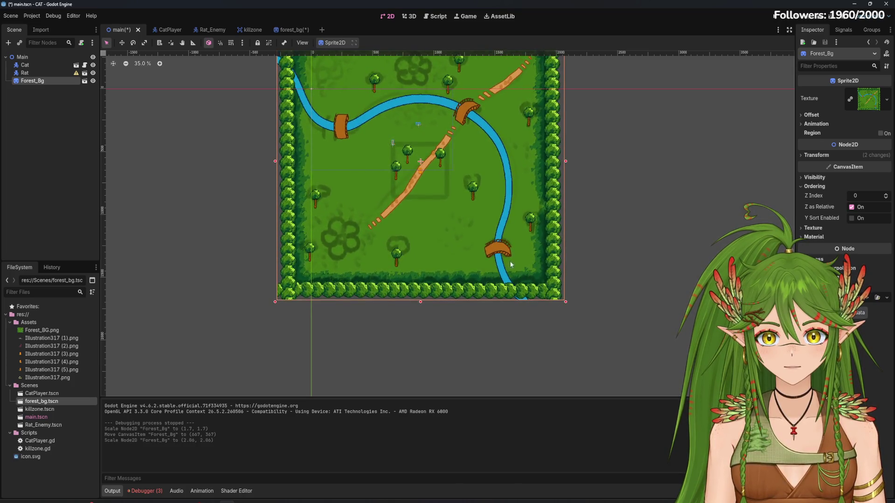
Step: Move the enlarged map into place around the cat, then save and run the game full-screen
left_click_drag(427, 175, 400, 147)
scroll(400, 147, "up", 2)
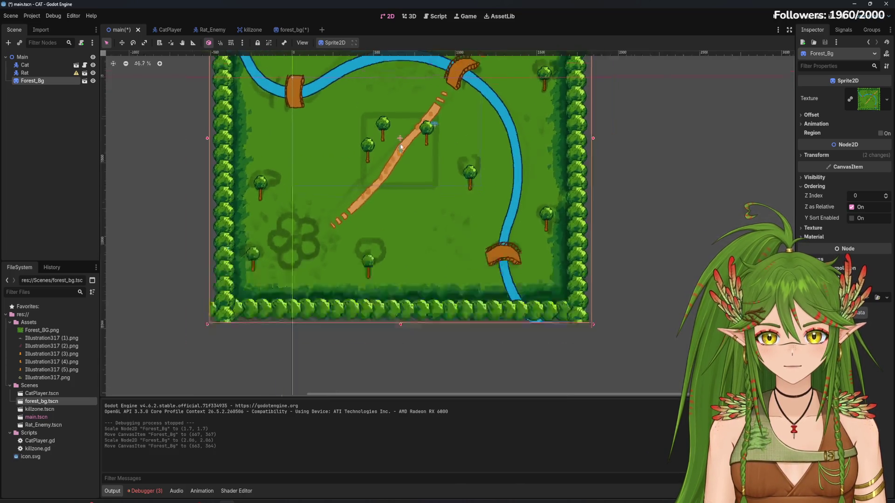
scroll(401, 148, "up", 5)
mouse_move(410, 160)
left_mouse_down()
mouse_move(427, 155)
mouse_move(417, 153)
left_mouse_up()
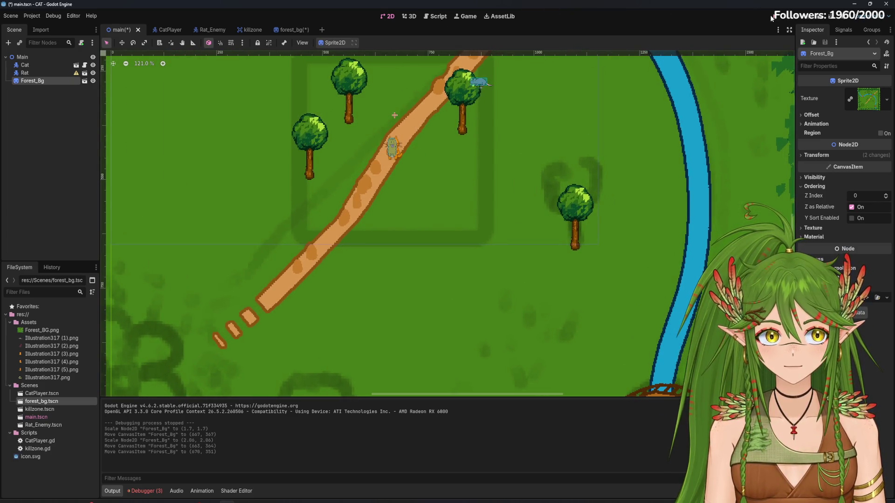
left_click(770, 18)
left_click(627, 112)
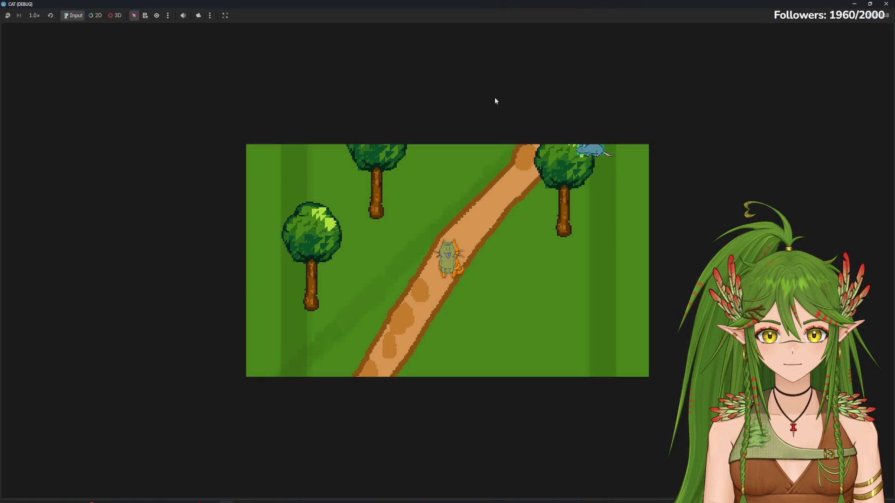
Step: Stretch the game view and walk the cat up-right across the bridge and along the dirt path
left_click(256, 69)
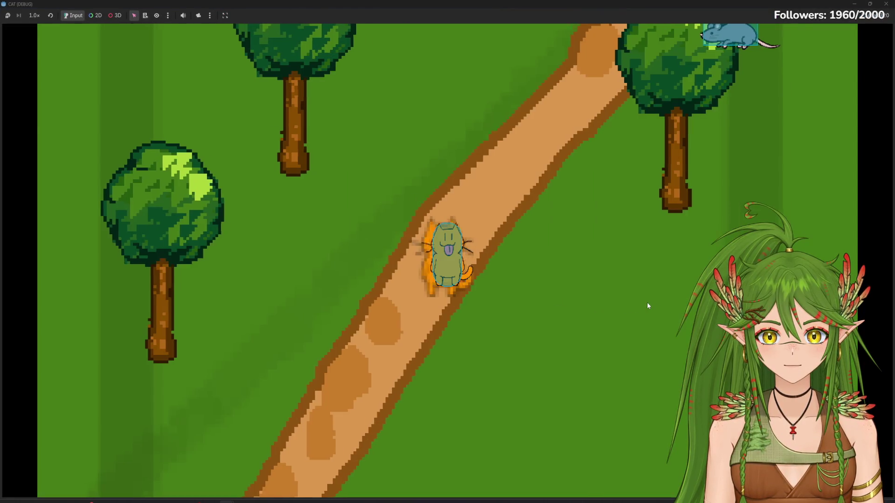
key("Up")
key("Right")
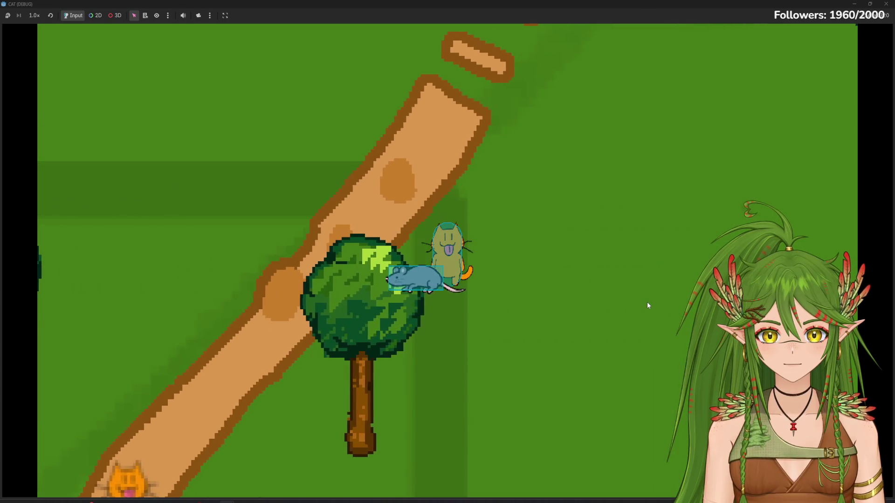
key("Up")
key("Right")
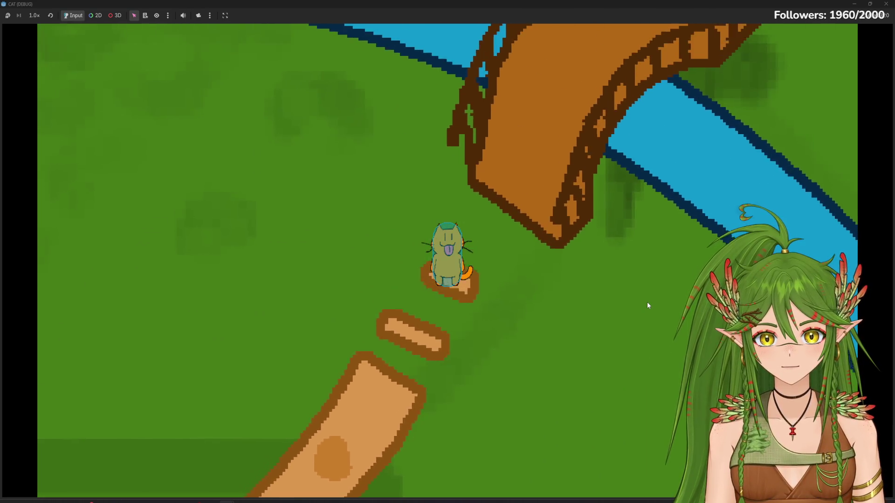
key("Up")
key("Right")
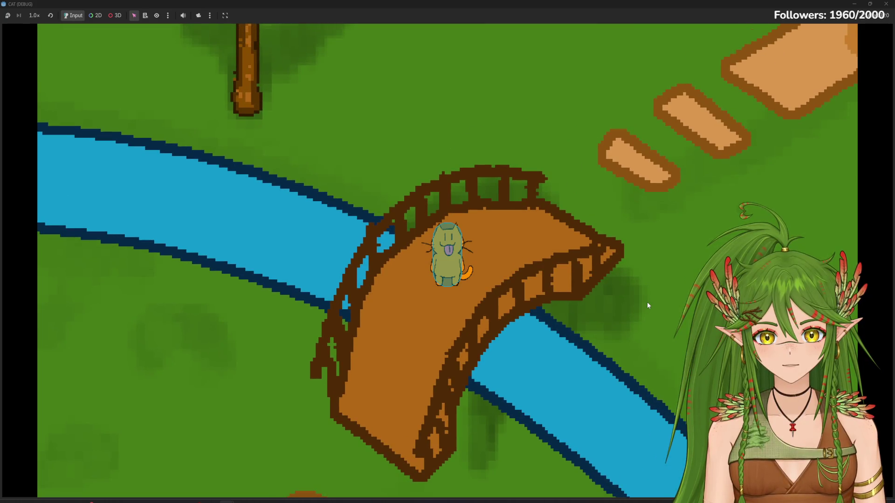
key("Up")
key("Right")
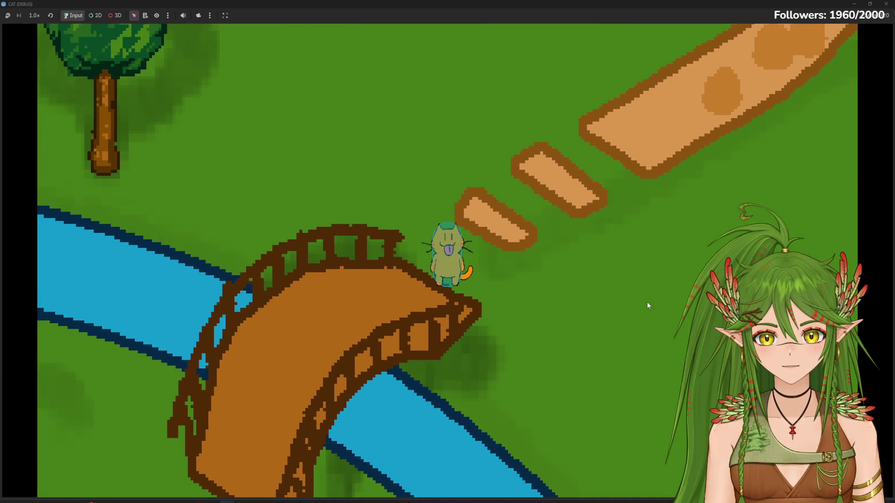
key("Up")
key("Right")
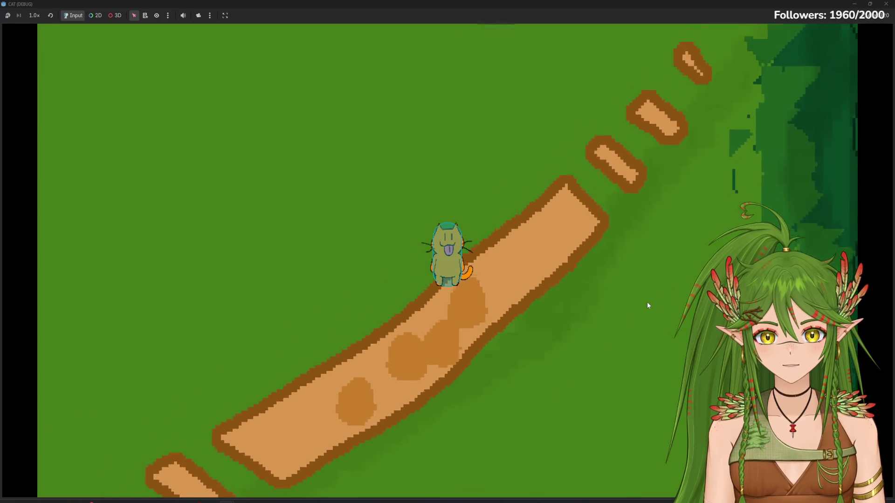
key("Up")
key("Right")
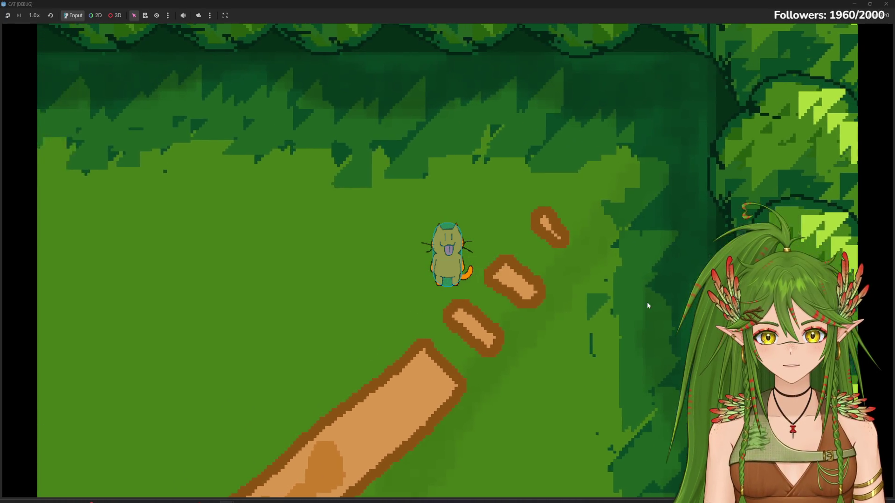
Step: Walk the cat down-left across the river and back past the path, then un-maximize the game window
key("Left")
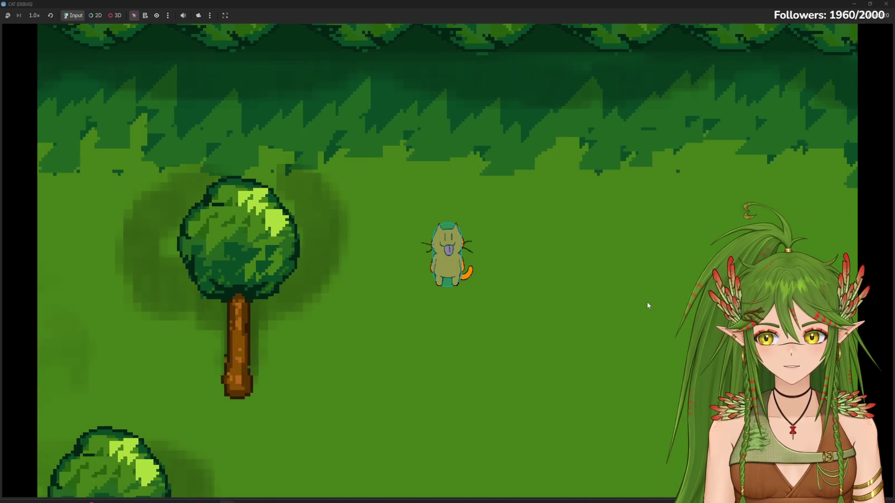
key("Left")
key("Down")
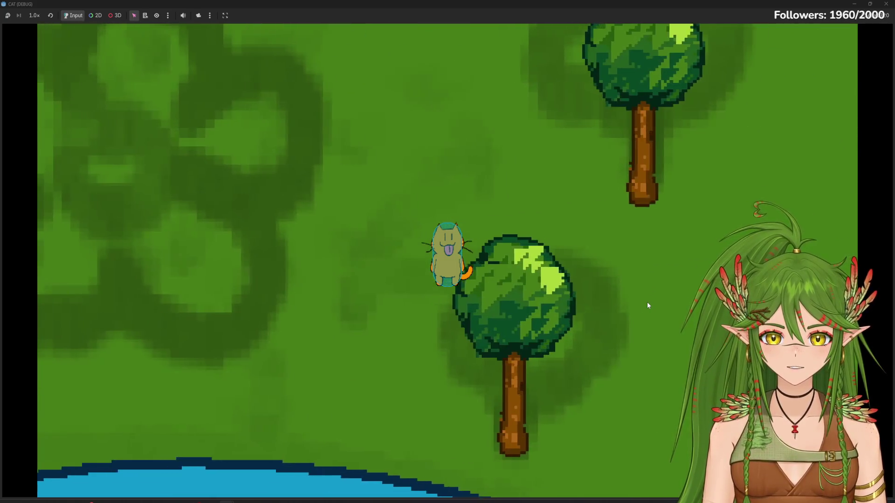
key("Left")
key("Down")
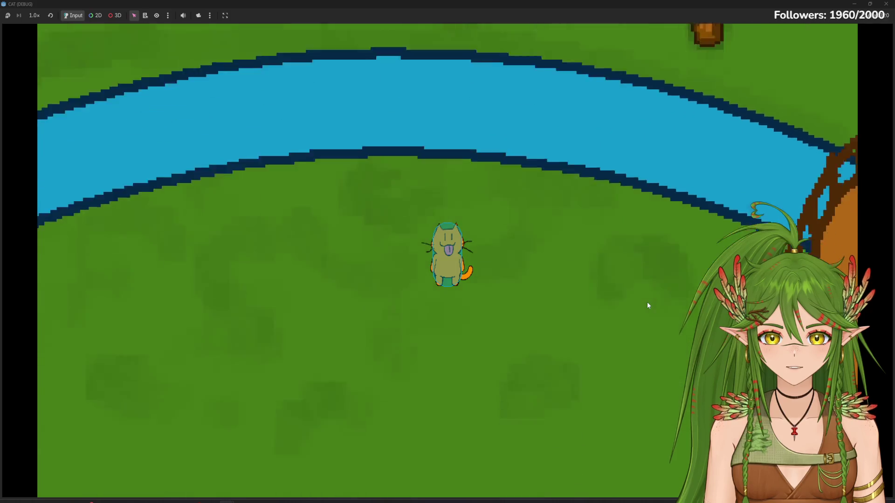
key("Down")
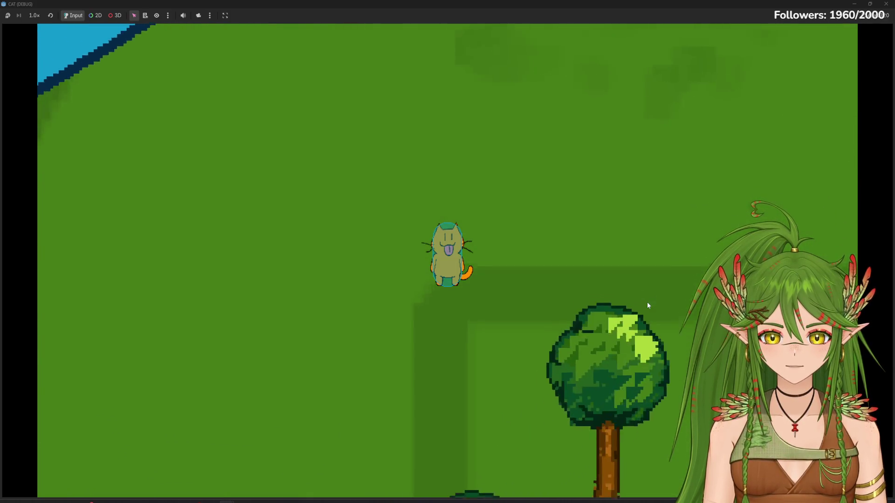
key("Down")
key("Left")
key("Right")
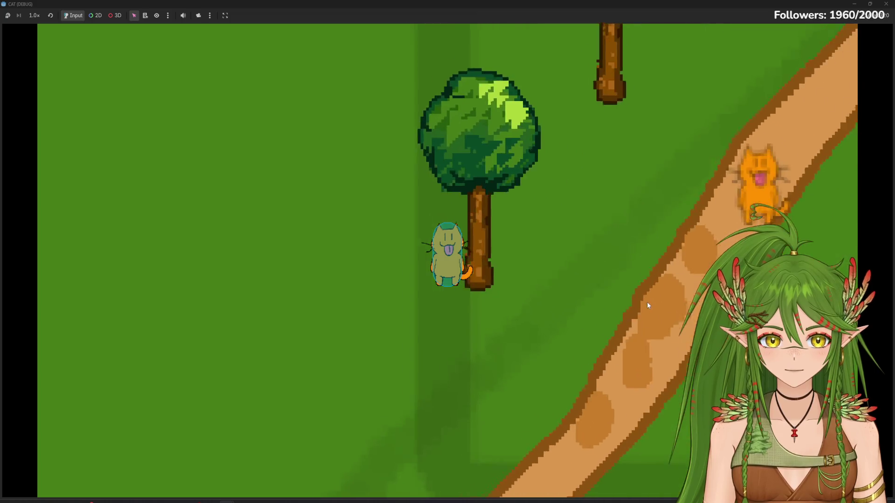
key("Down")
key("Right")
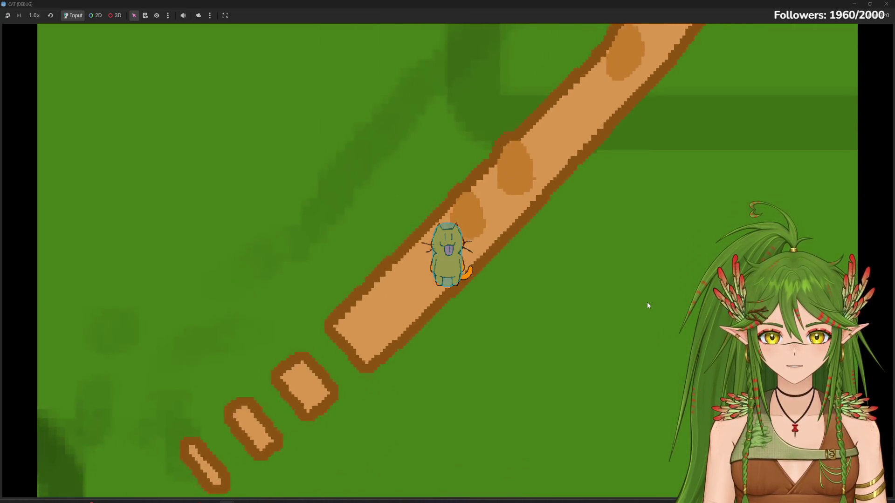
key("Down")
key("Left")
key("Right")
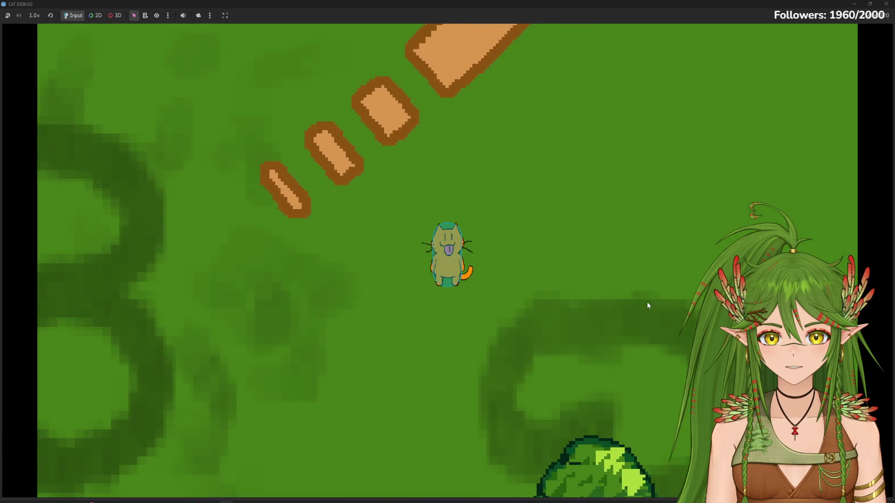
key("Right")
key("Up")
left_click_drag(694, 4, 593, 191)
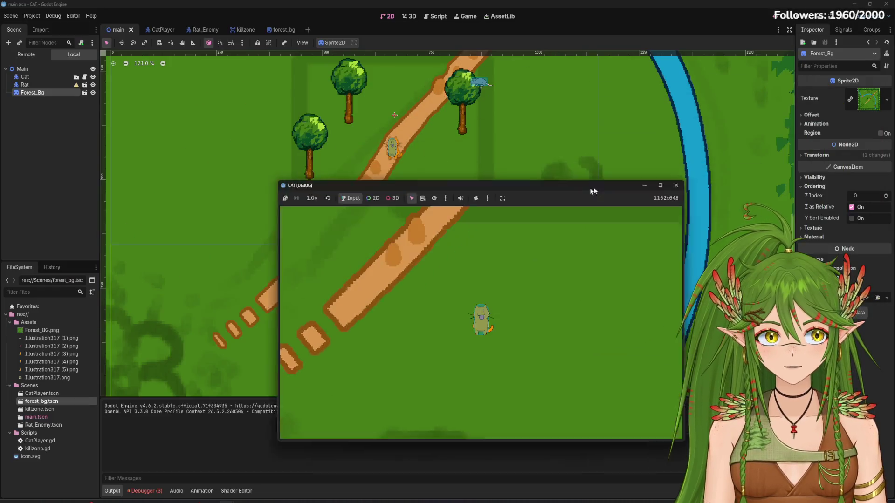
Step: Stop the game, view CatPlayer.gd with SPEED 150.0, and run the project again
left_click(676, 185)
left_click(173, 30)
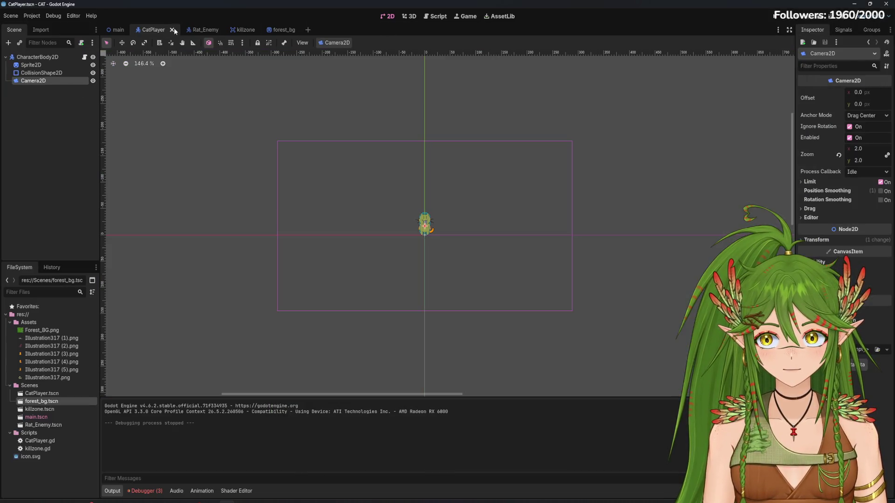
left_click(435, 16)
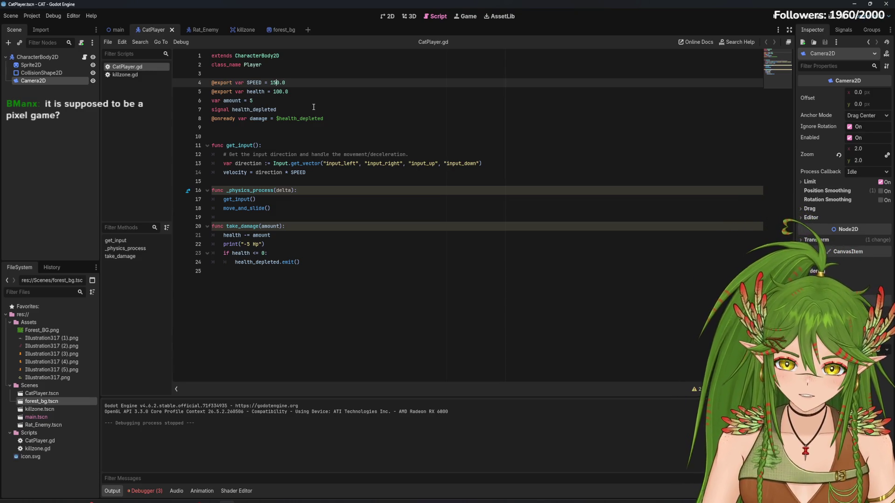
left_click(776, 23)
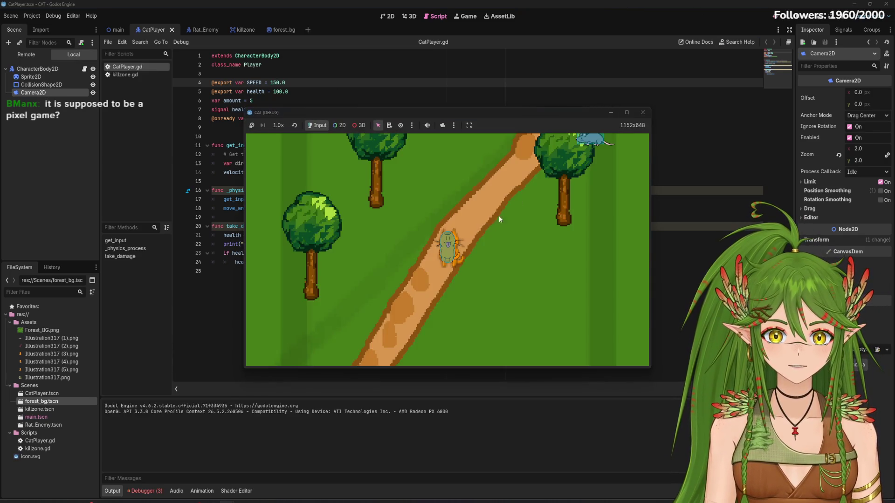
Step: Playtest full-screen at SPEED 150.0, walking the cat down the path and up to the river, then close
left_click(627, 112)
key("Down")
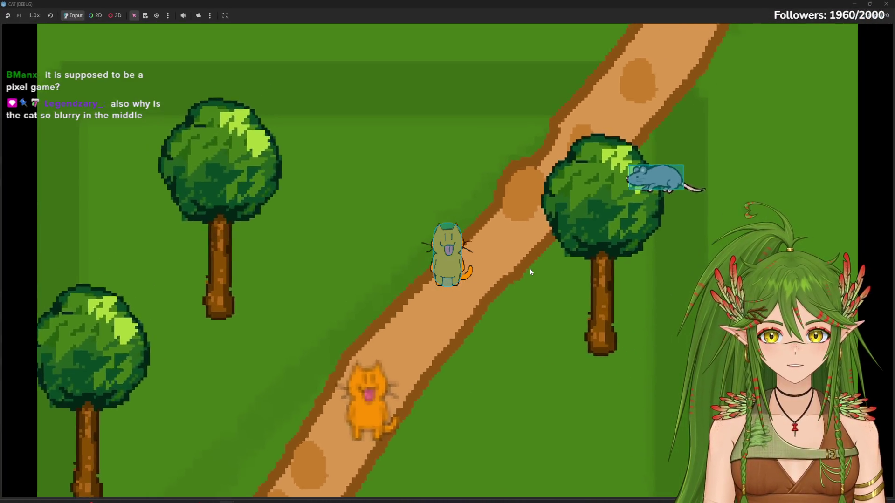
key("Down")
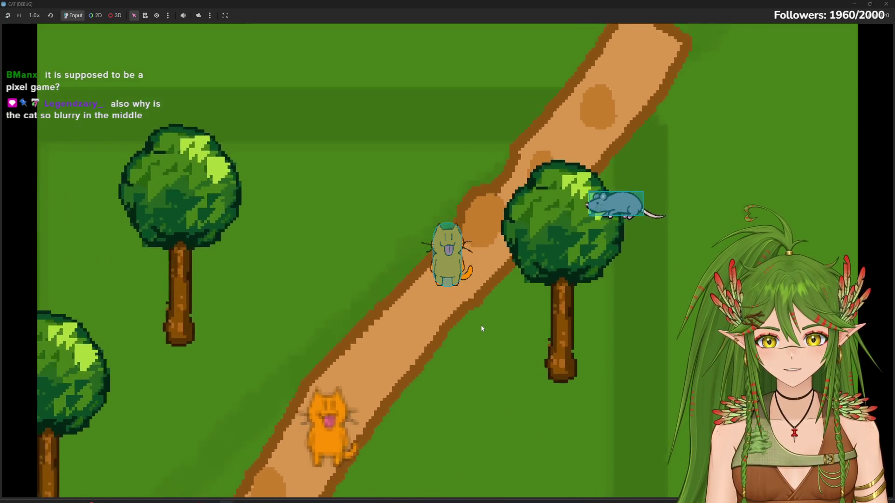
key("Down")
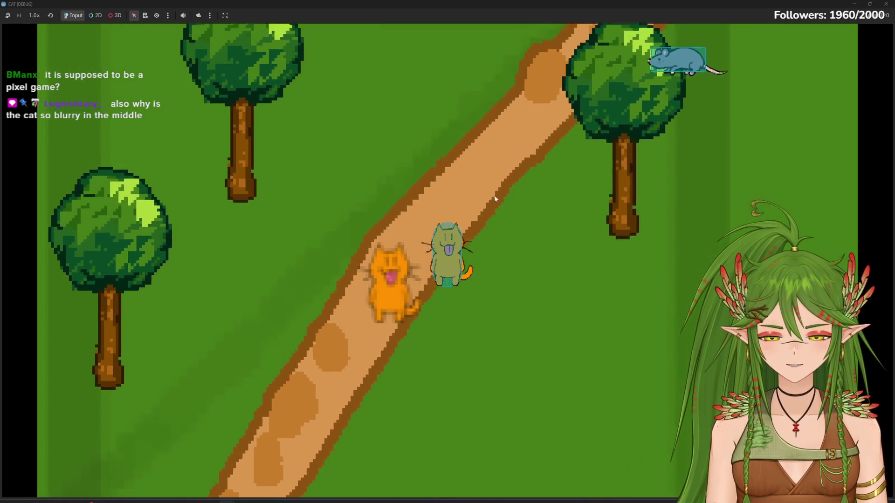
key("Up")
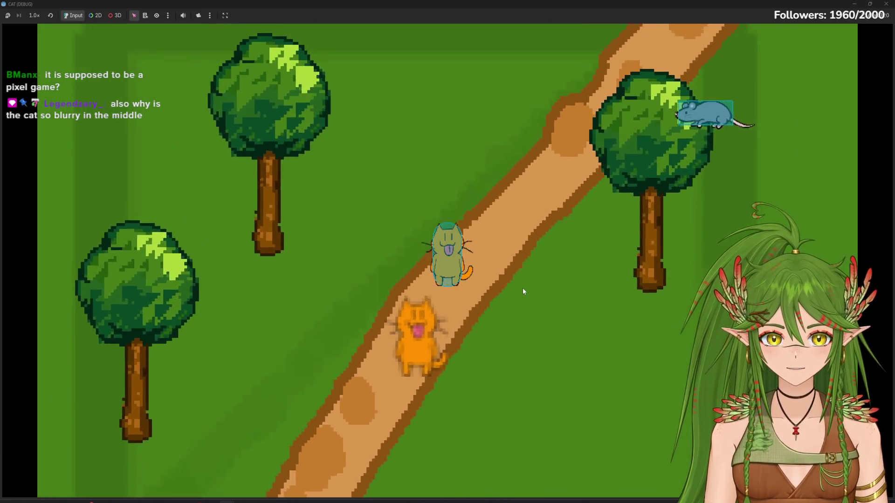
key("Up")
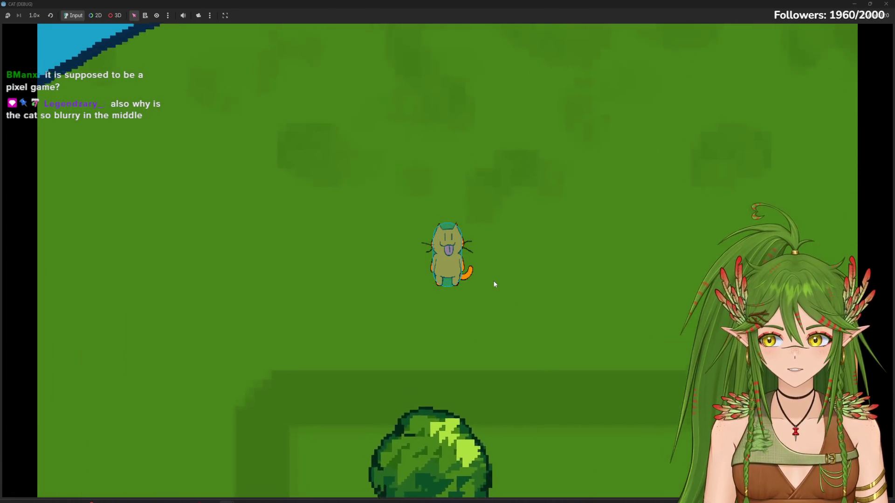
key("Up")
key("Down")
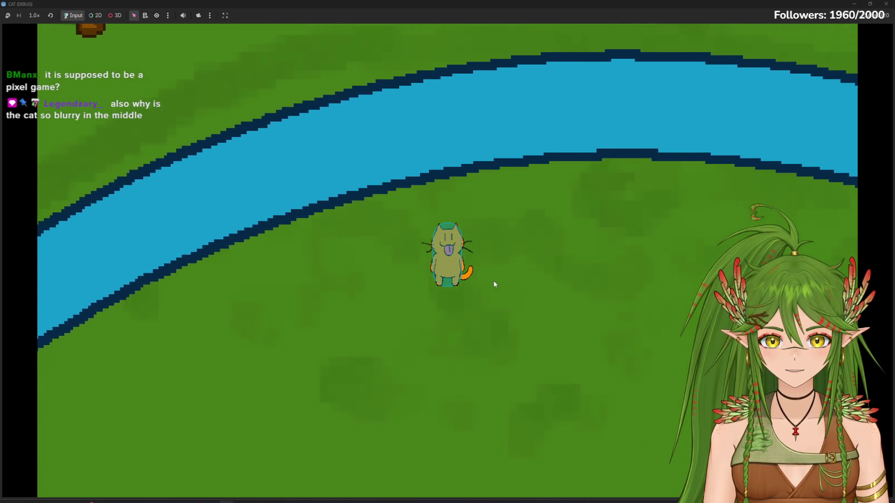
key("Down")
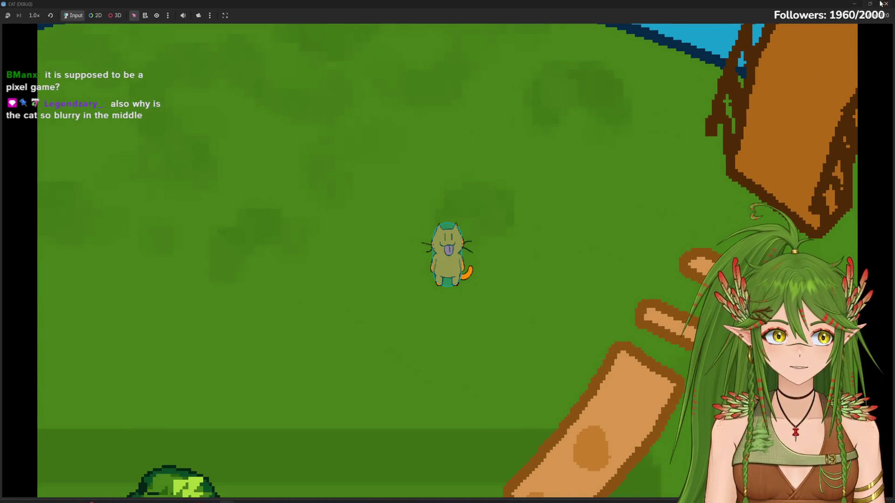
left_click(886, 4)
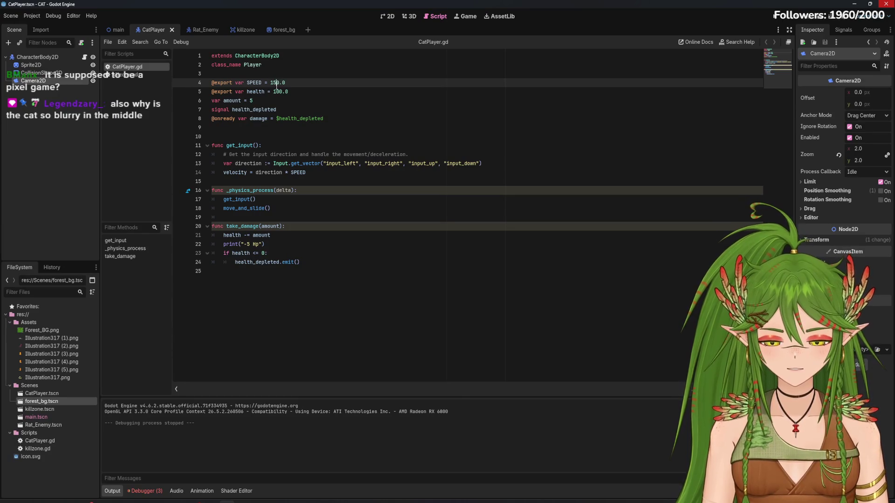
Step: Start the game and walk the cat past trees to the river, across the bridge and stepping stones
left_click(776, 19)
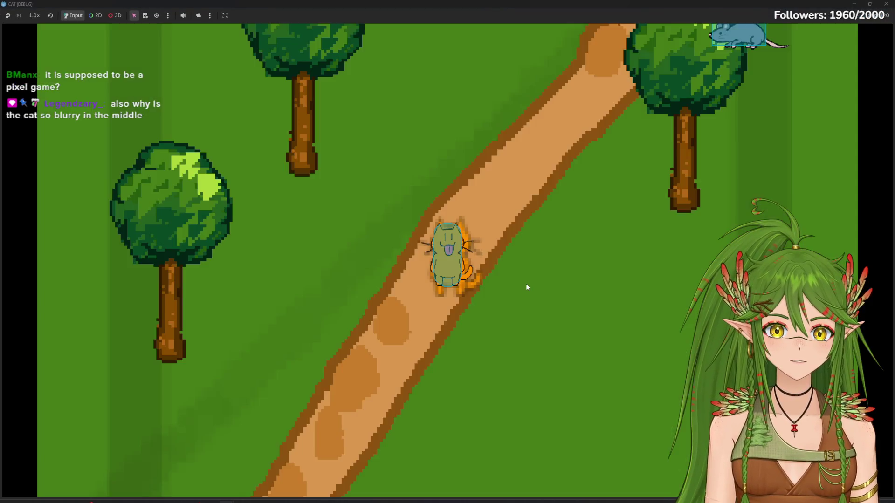
key("Right")
key("Up")
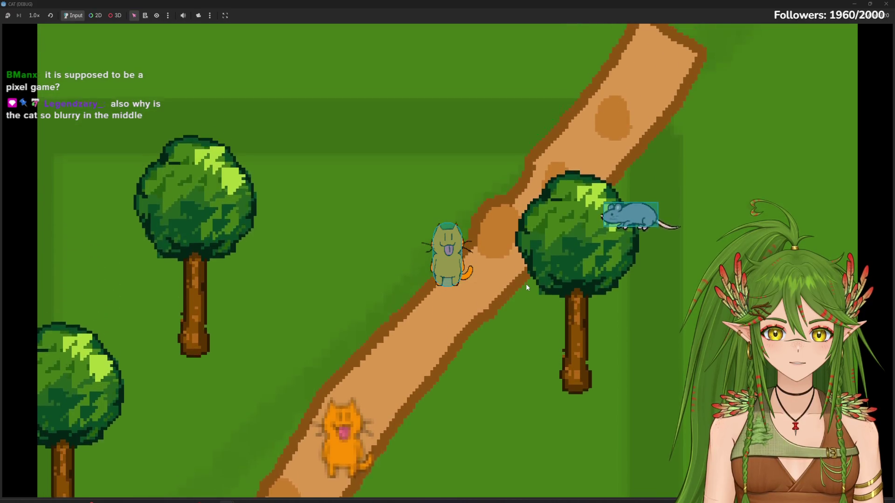
key("Left")
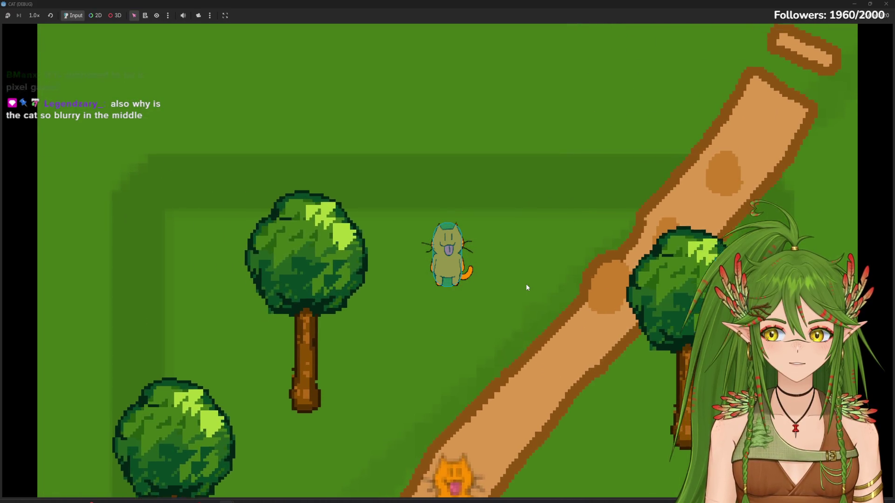
key("Up")
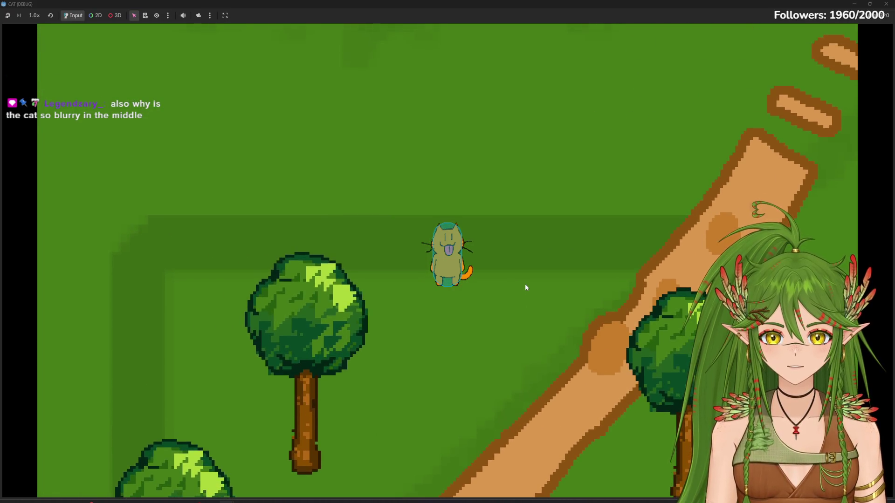
key("Left")
key("Up")
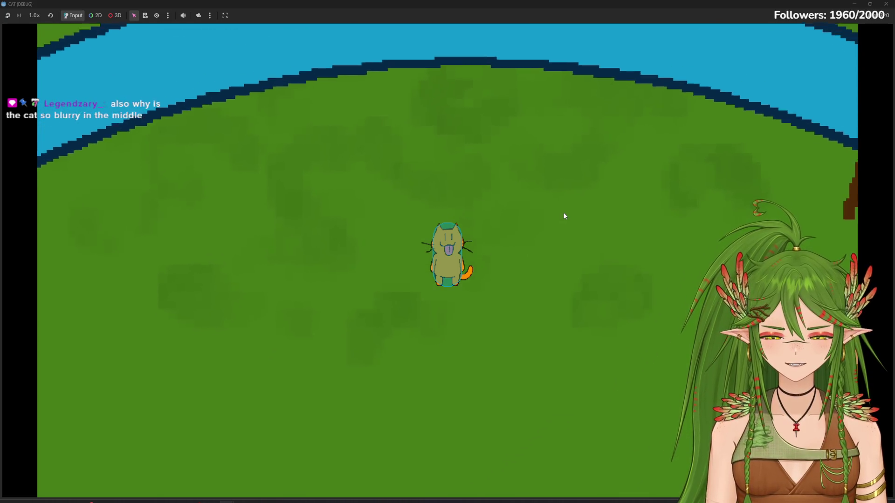
key("Up")
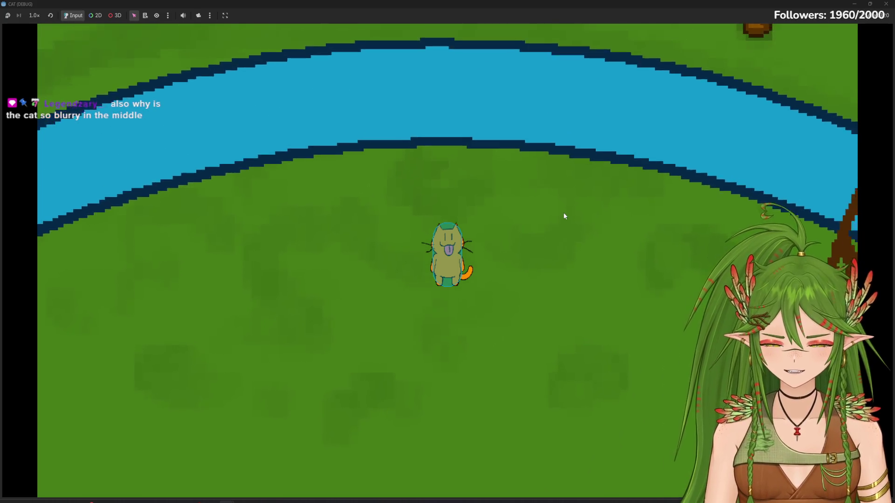
key("Right")
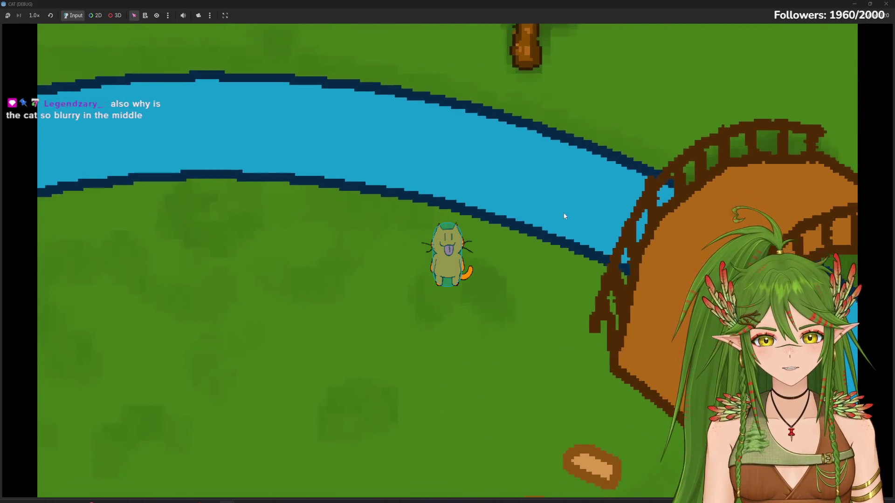
key("s+d")
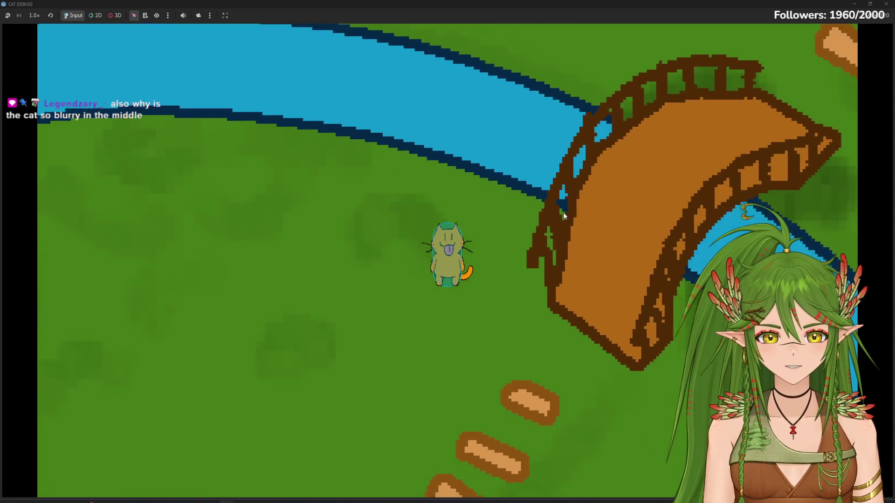
key("w+d")
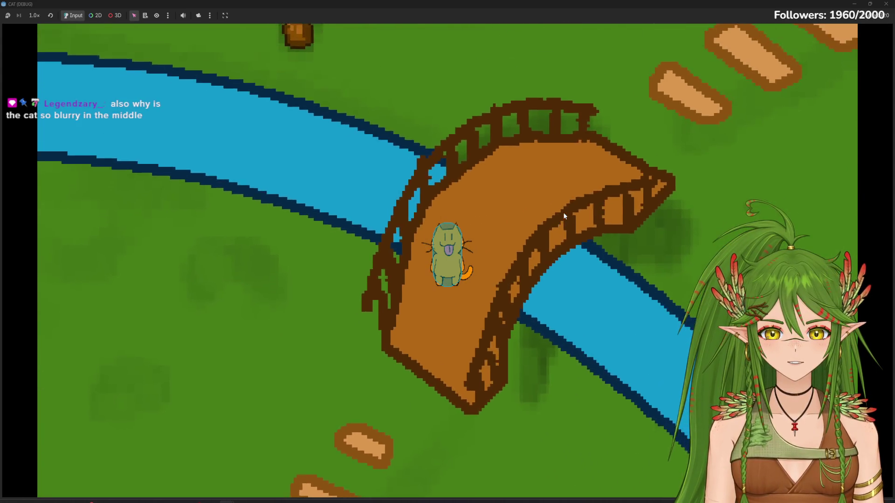
key("w+d")
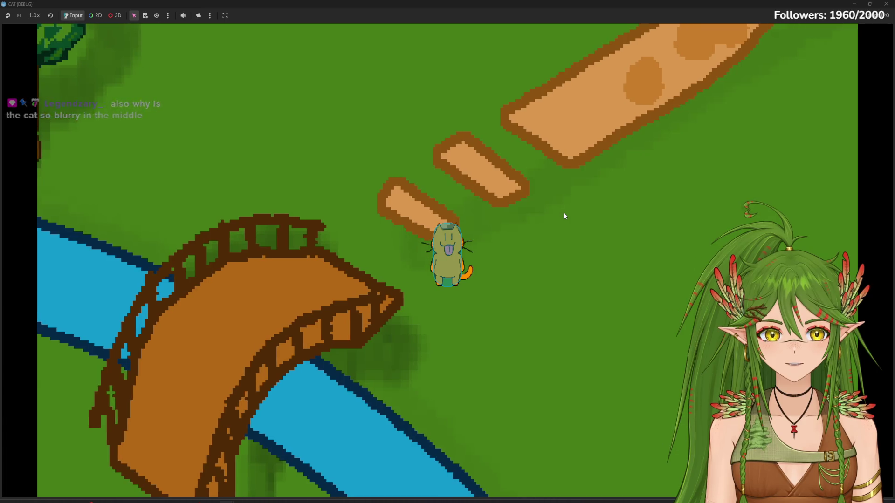
key("w+d")
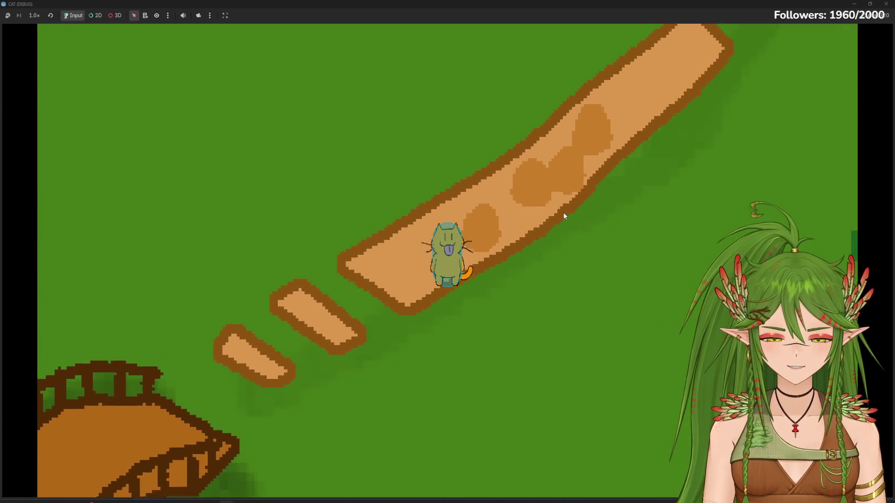
Step: Walk the cat past the path's end, down through the forest, and around the river and forest edge
key("d")
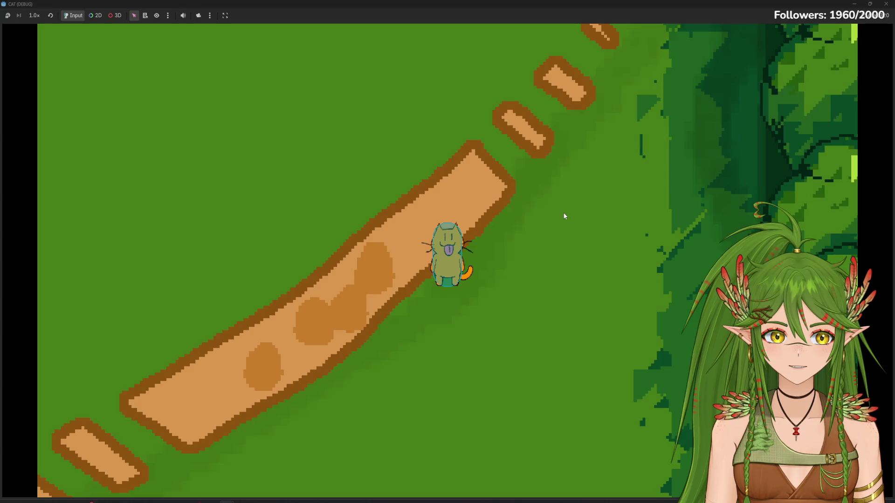
key("s+d")
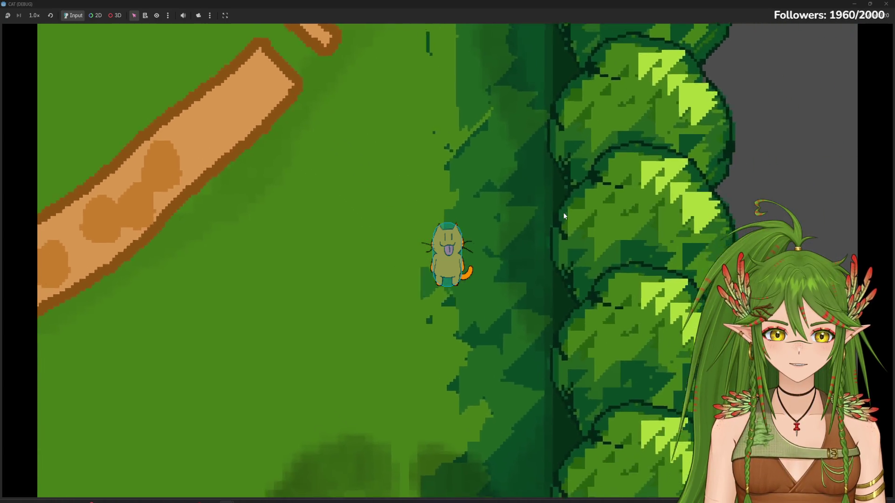
key("s")
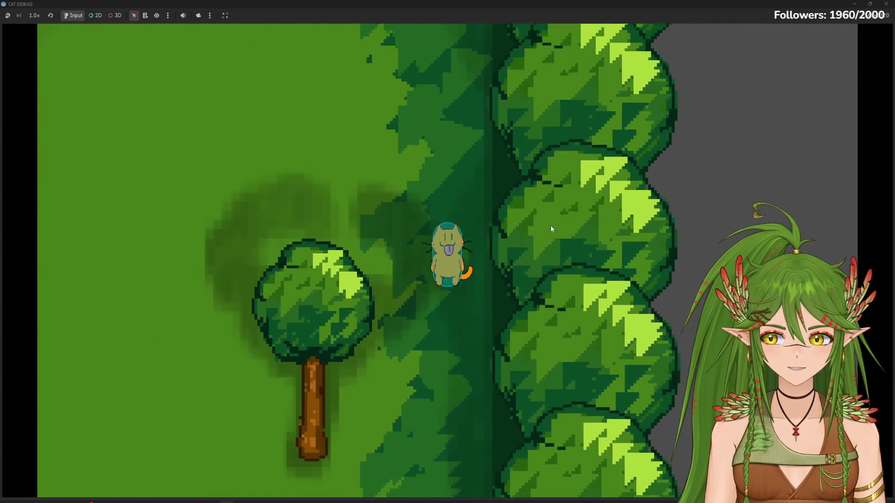
key("s+a")
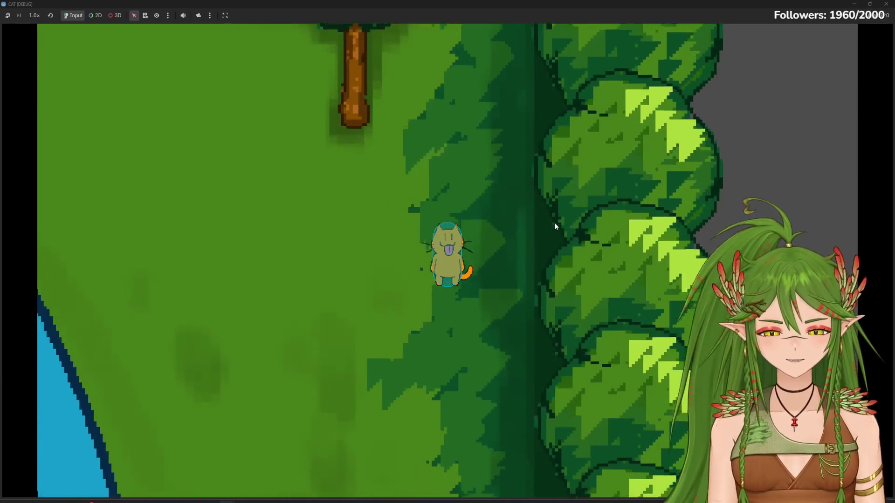
key("a")
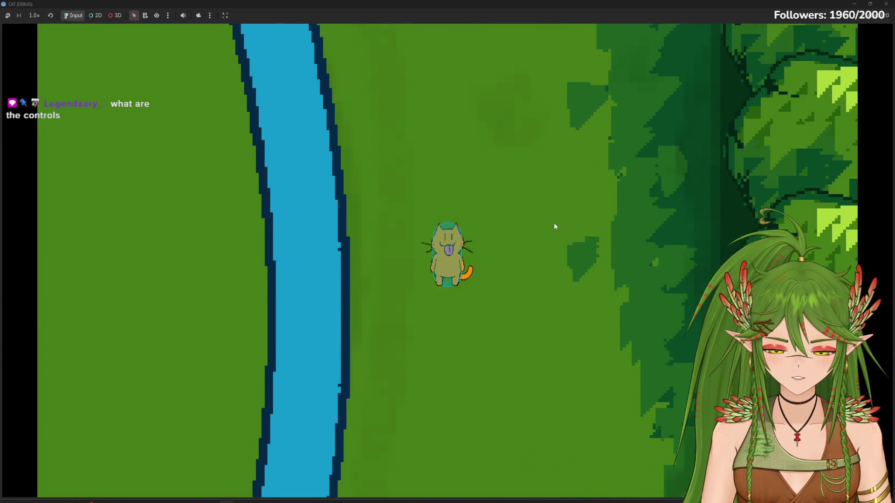
key("a")
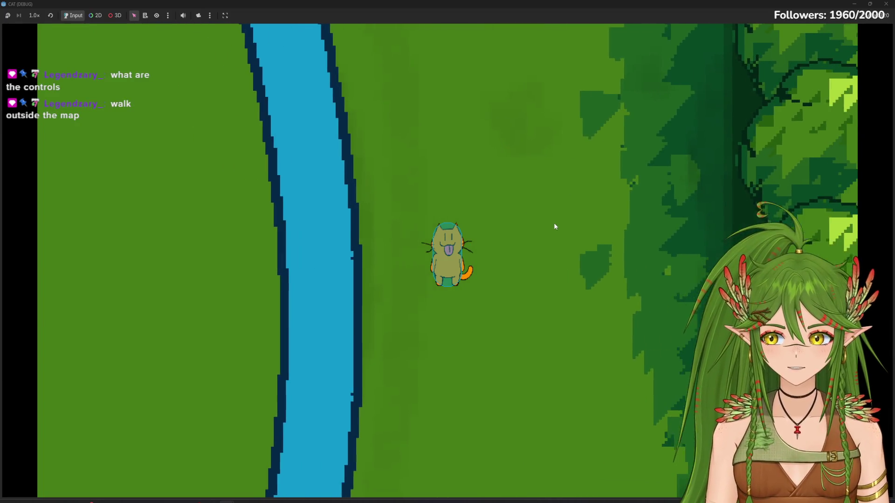
key("d")
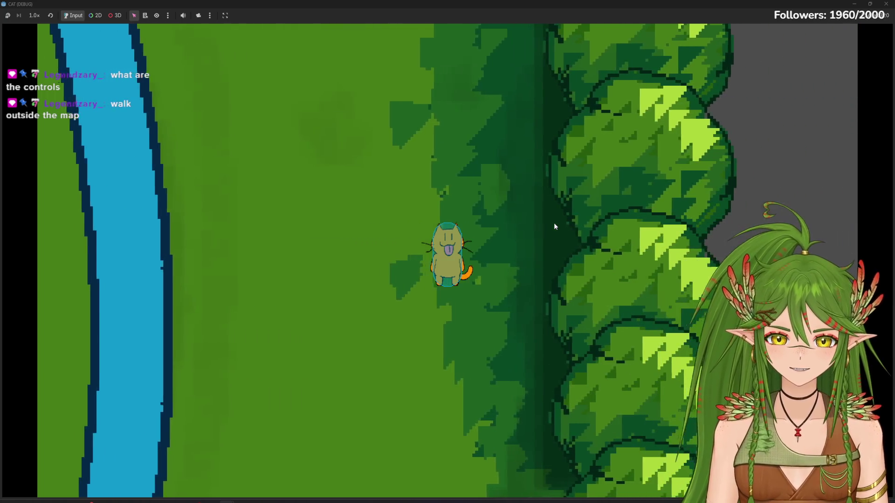
key("d")
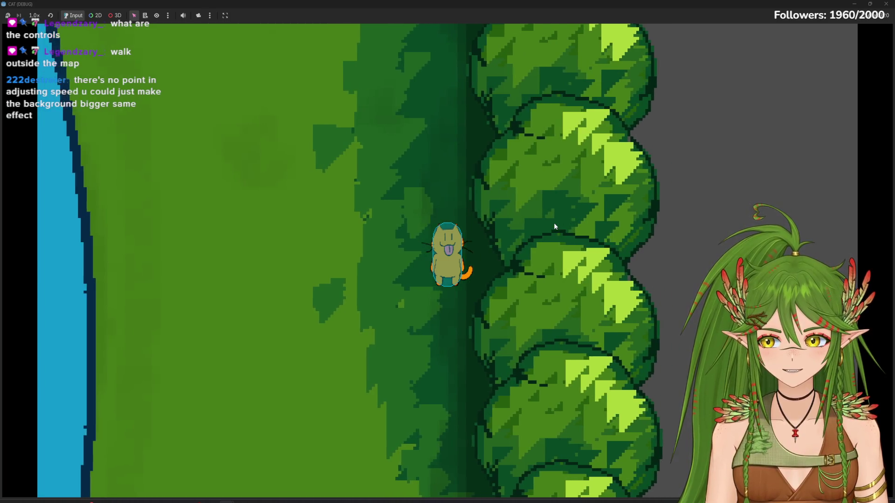
key("d")
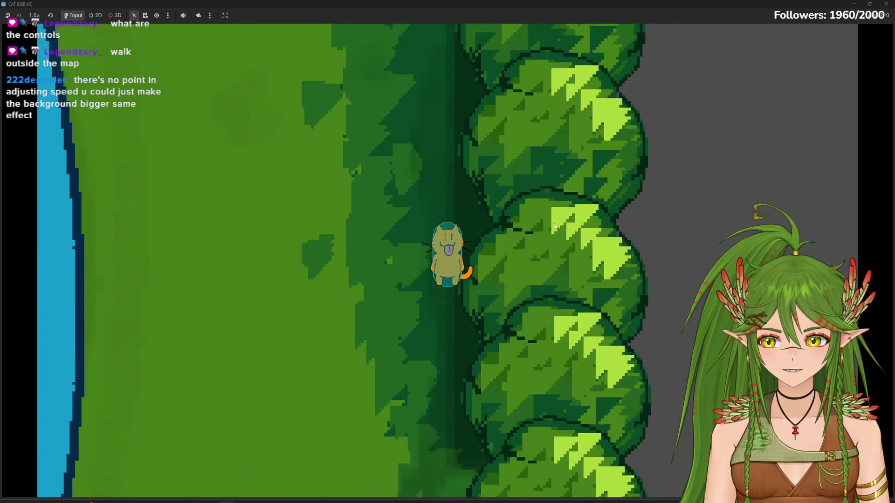
key("w")
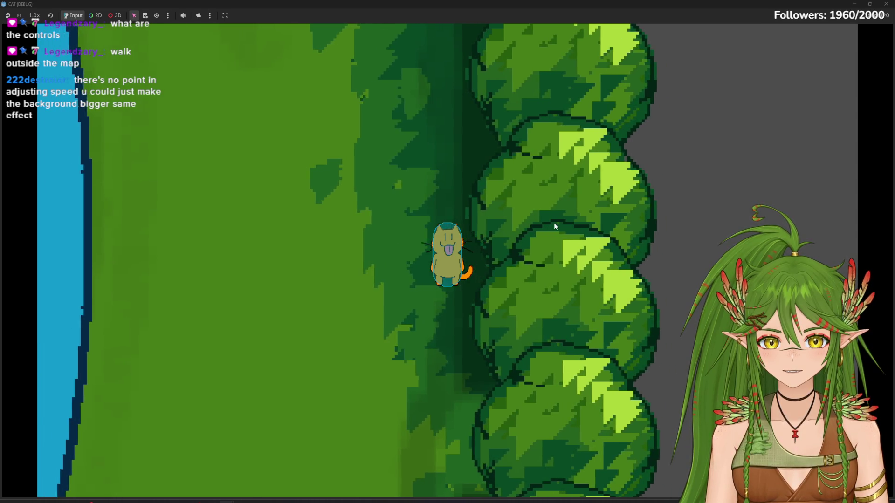
key("a")
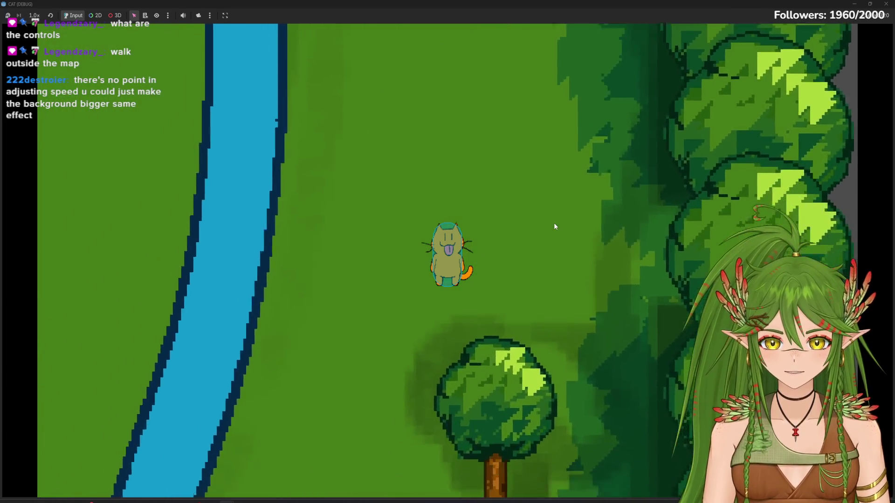
Step: Walk the cat back onto the log bridge, across it, and down toward the bushes
key("s")
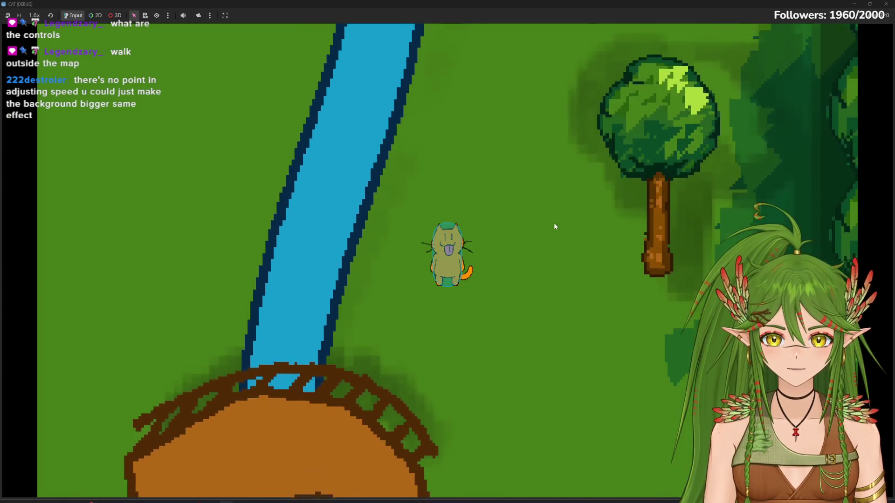
key("s")
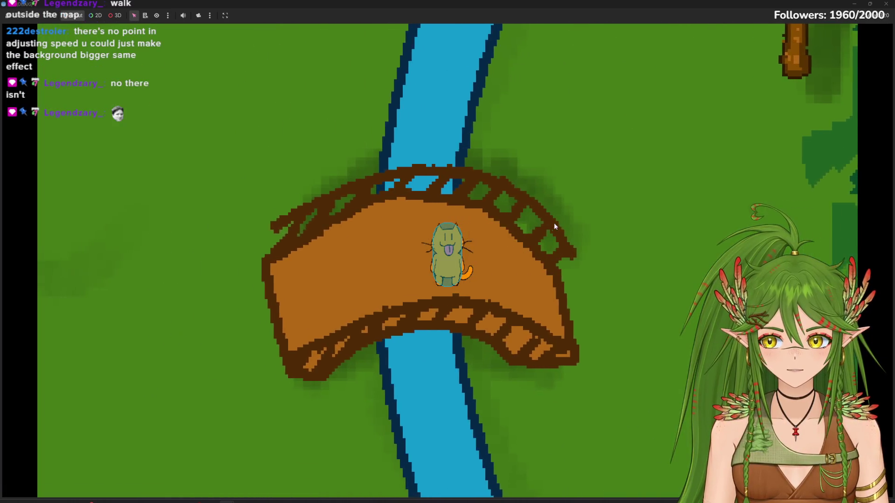
key("a")
key("w")
key("d")
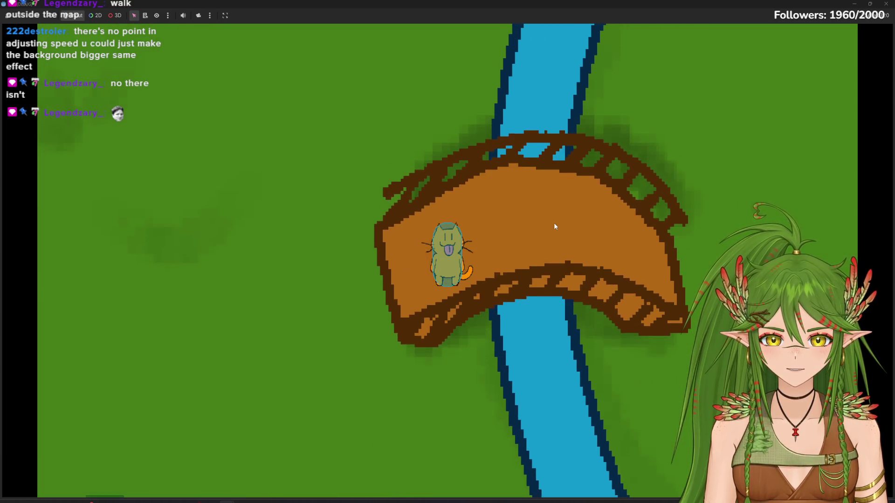
key("w")
key("a")
key("s")
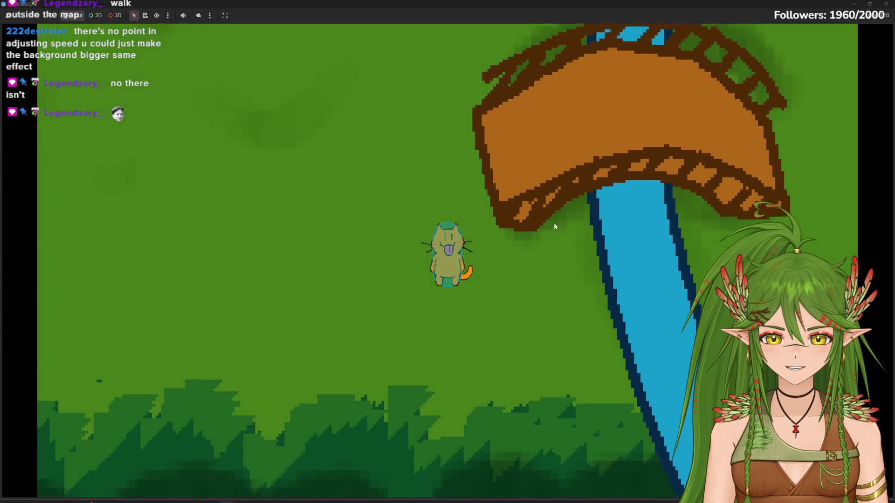
key("s")
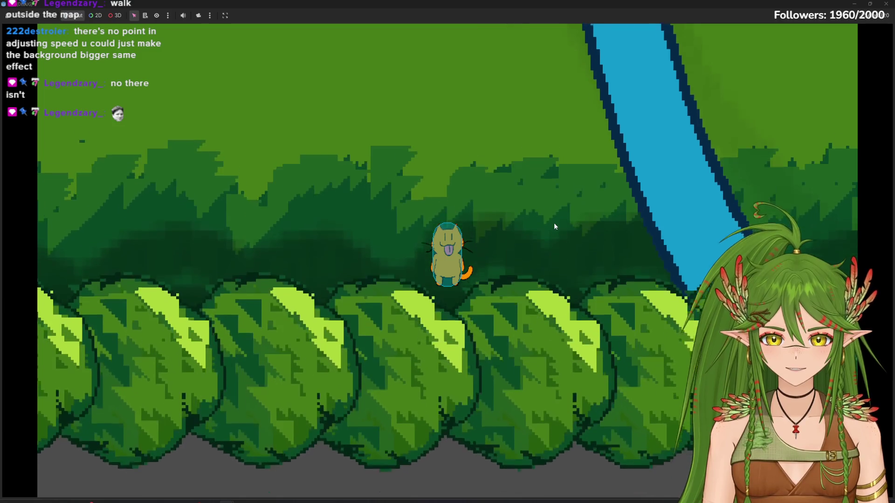
key("w")
key("a")
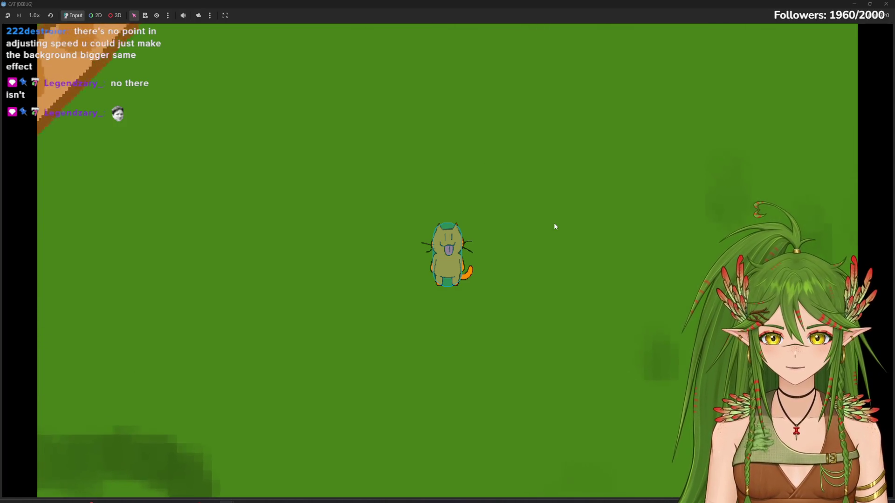
Step: Walk the cat onto the dirt path and weave it between the tree trunks
key("a")
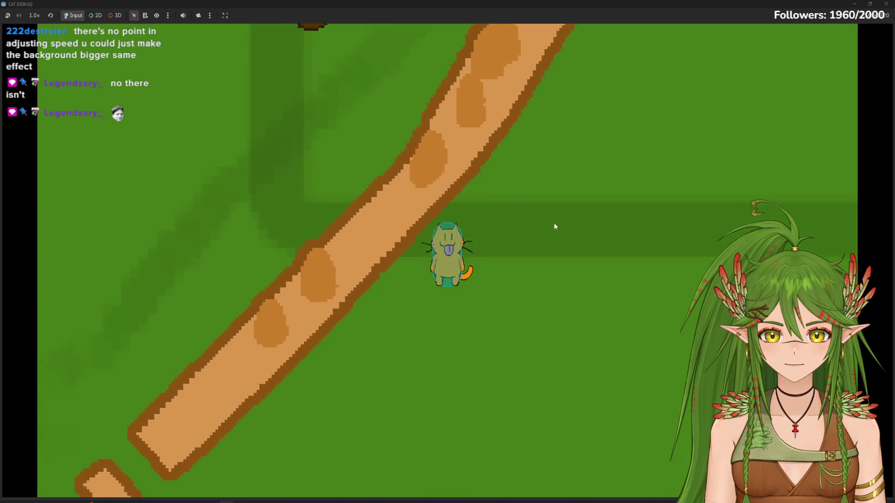
key("a")
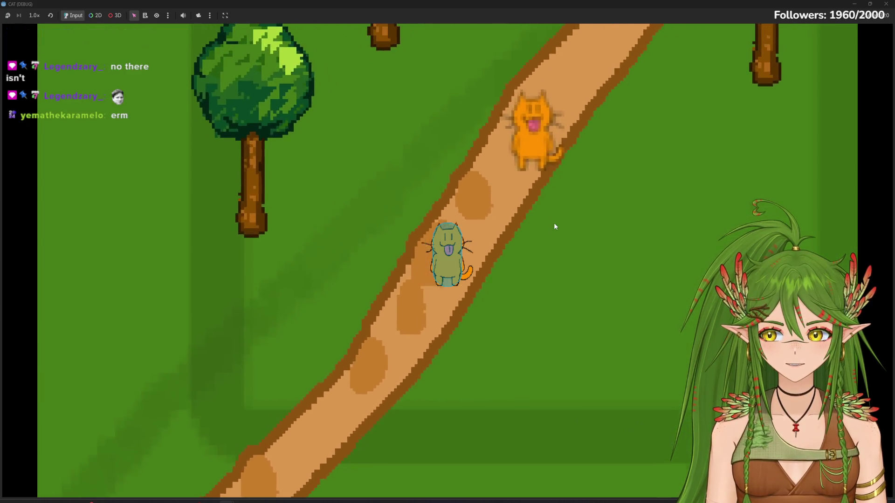
key("w")
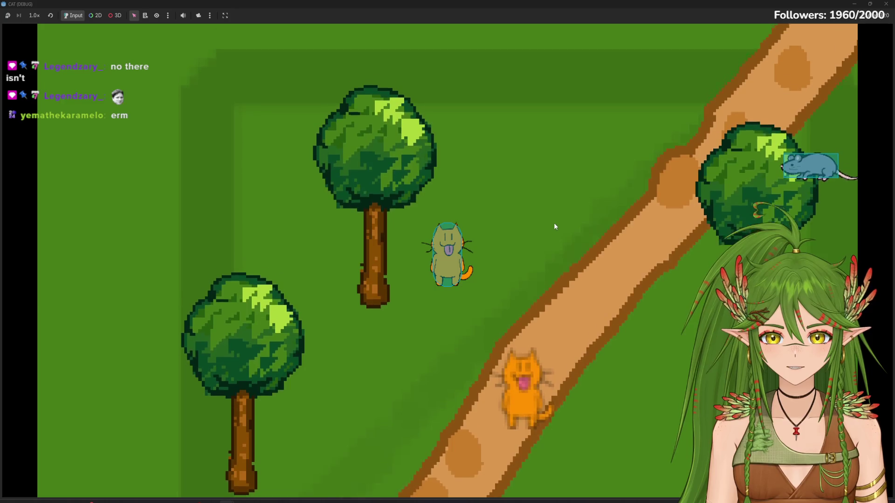
key("w")
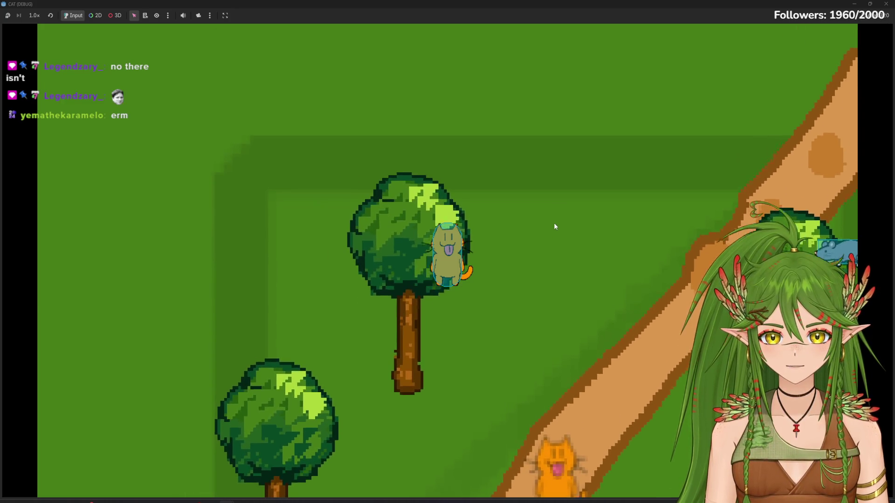
key("a")
key("d")
key("s")
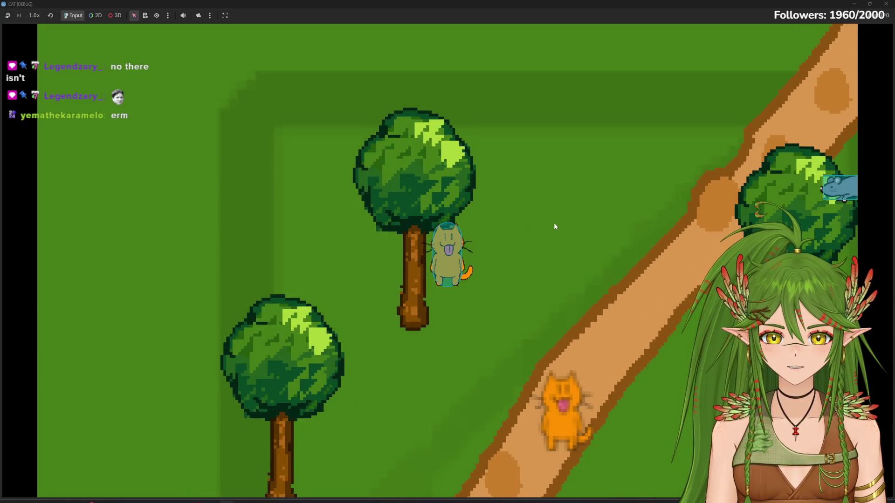
key("s")
key("a")
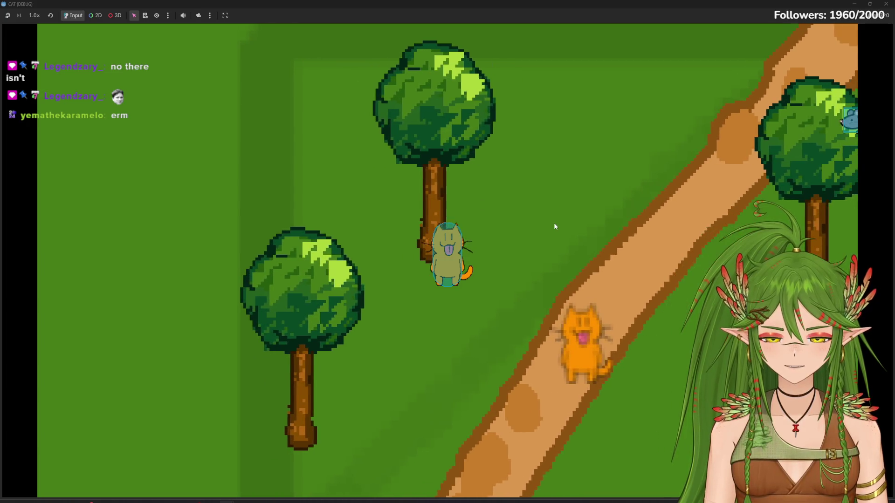
key("w")
key("d")
key("s")
key("a")
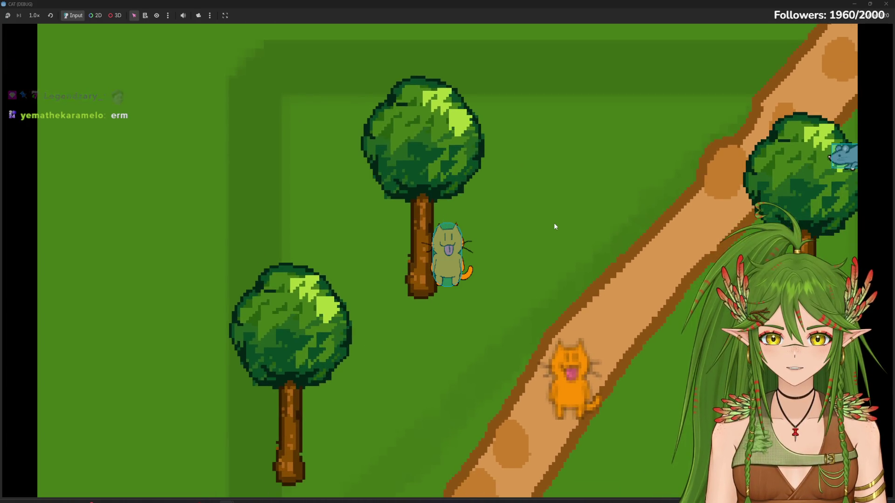
key("w")
key("d")
key("a")
key("d")
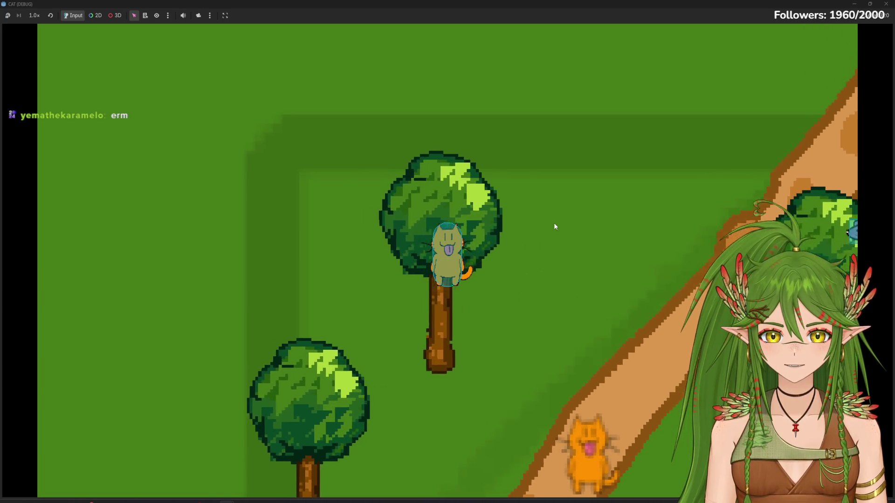
key("a")
key("s")
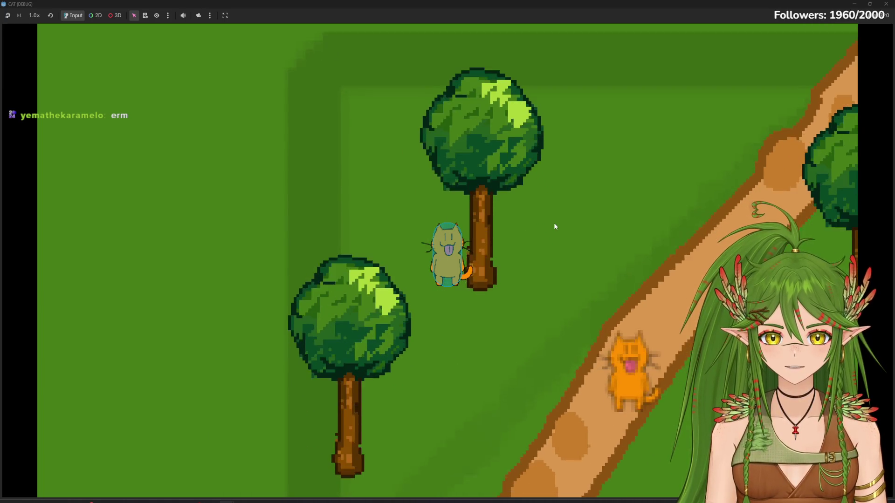
key("s")
key("d")
key("w")
key("d")
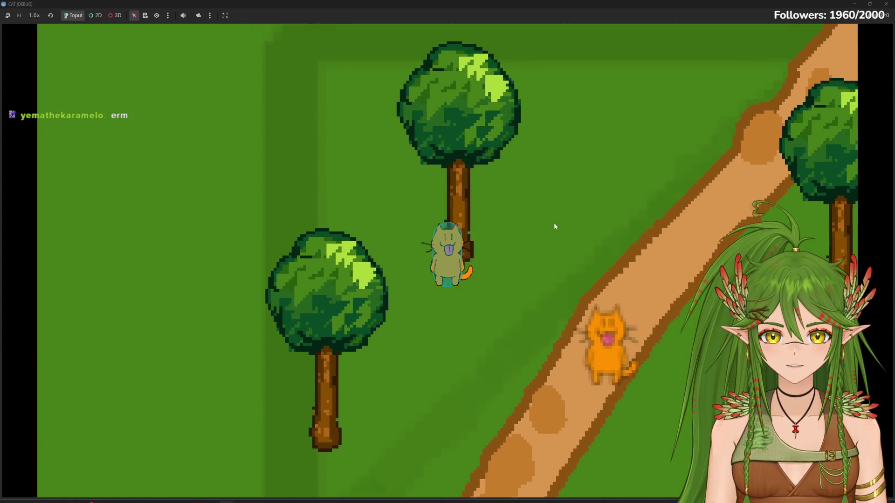
key("w")
key("a")
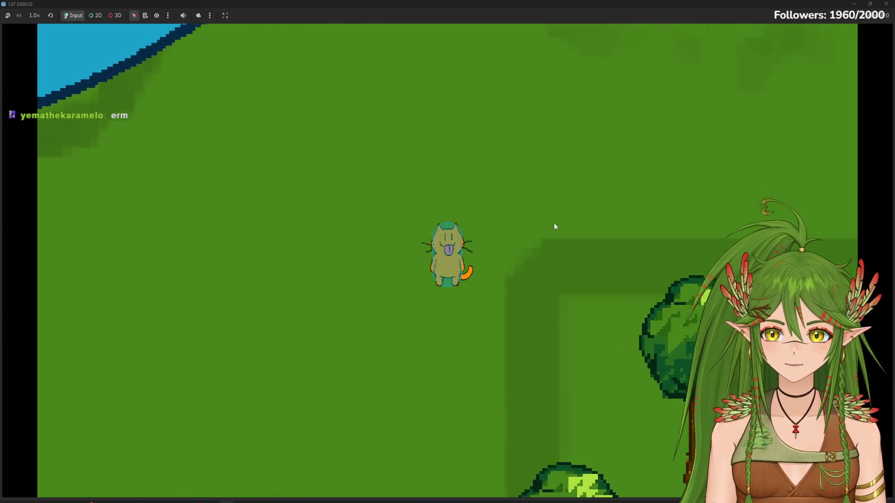
Step: Cross the log over the river to the trees, then return to the dirt path
key("w")
key("a")
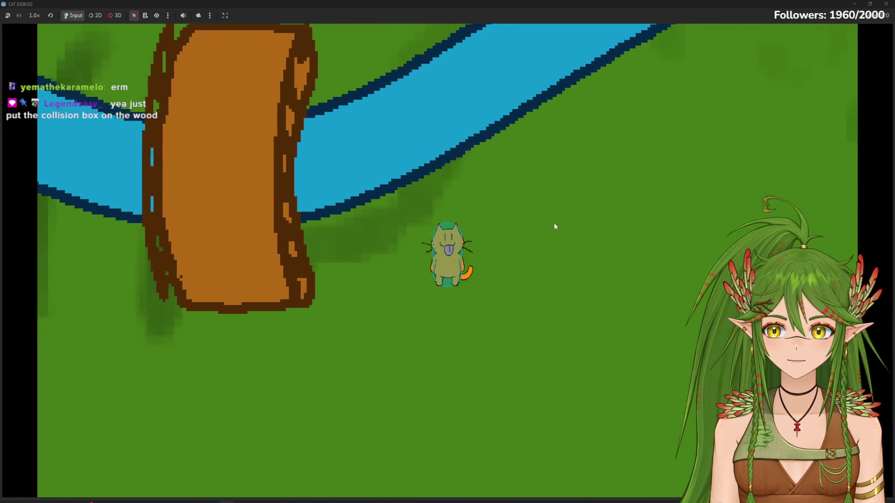
key("w")
key("a")
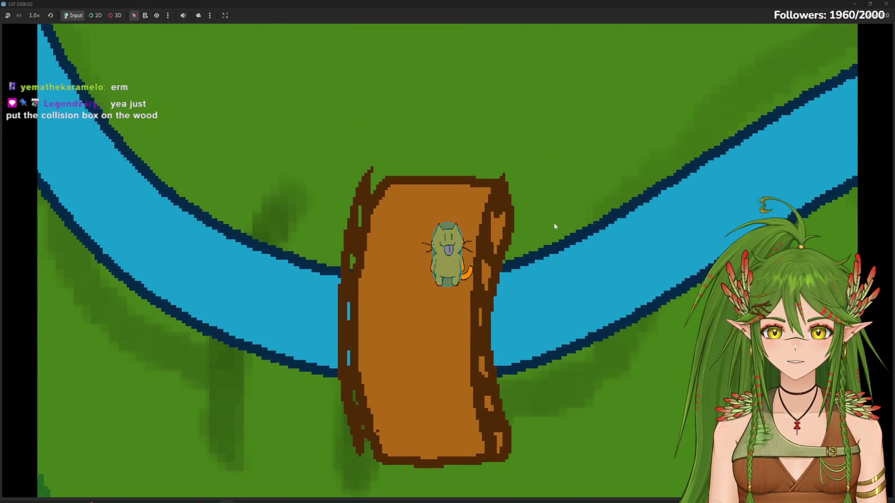
key("w")
key("a")
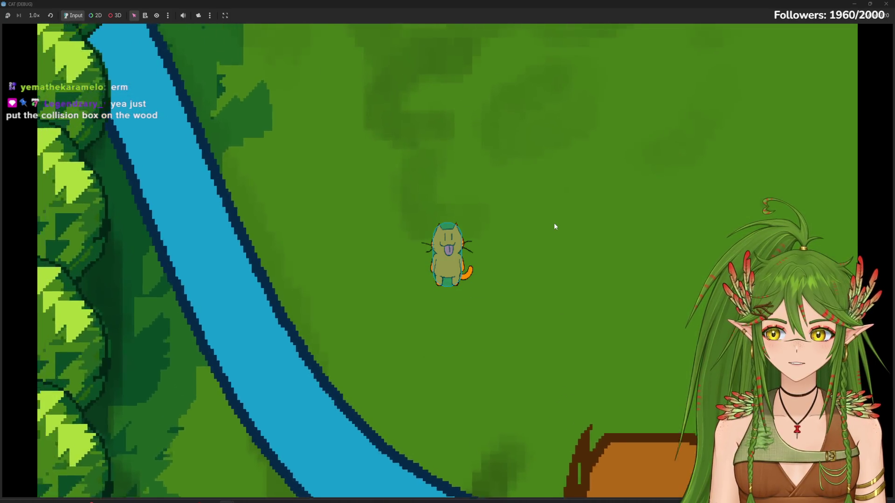
key("w")
key("a")
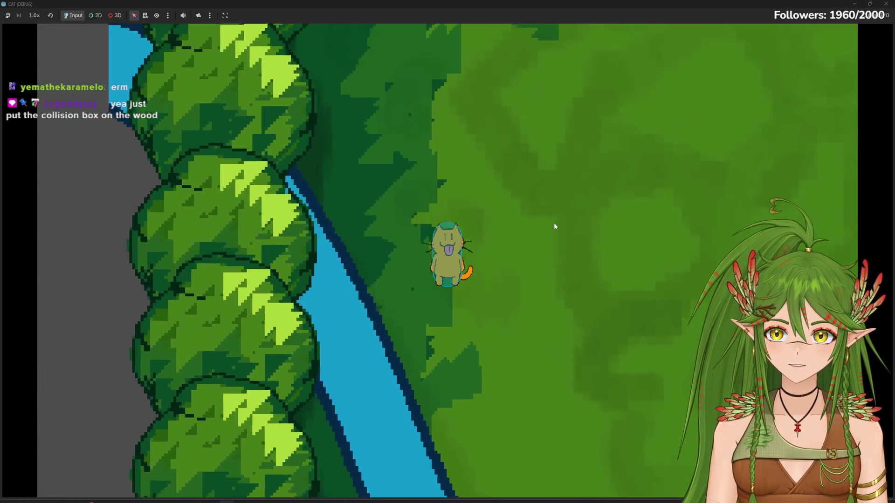
key("w")
key("a")
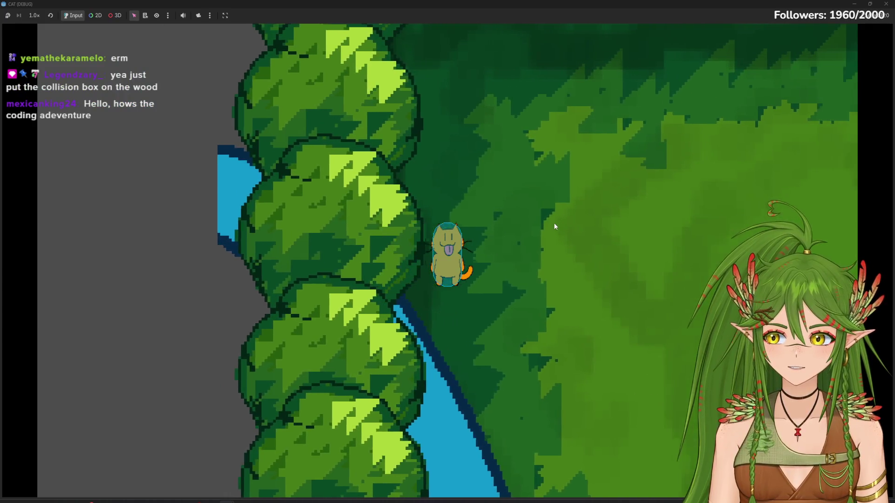
key("d")
key("s")
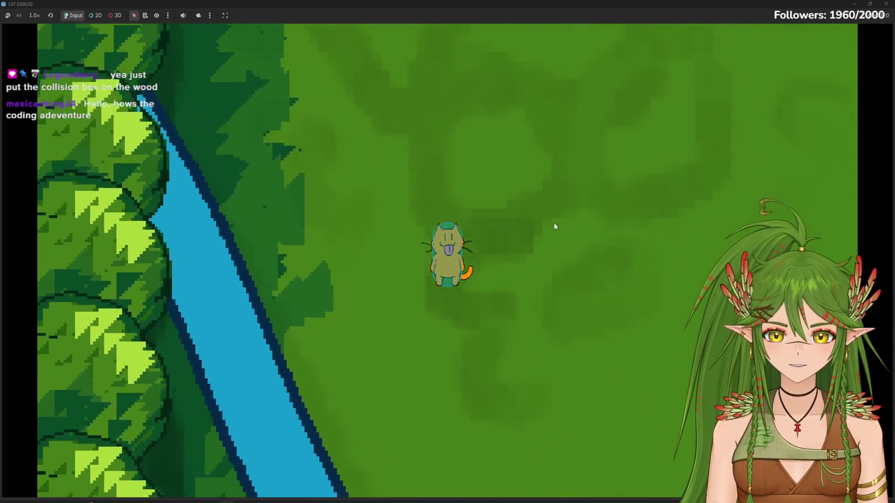
key("s")
key("d")
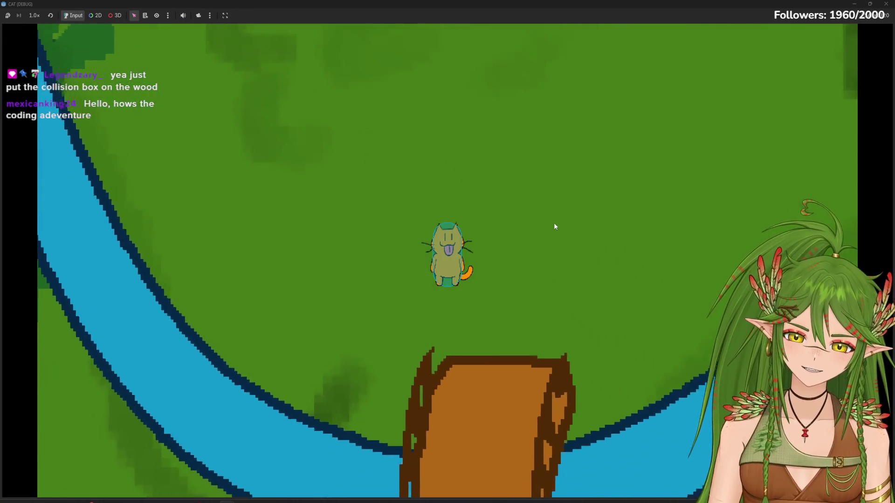
key("d")
key("s")
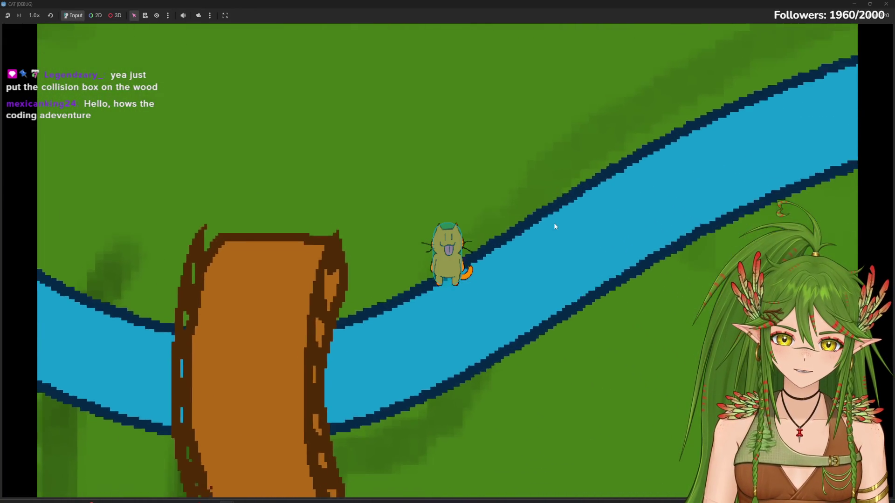
key("d")
key("s")
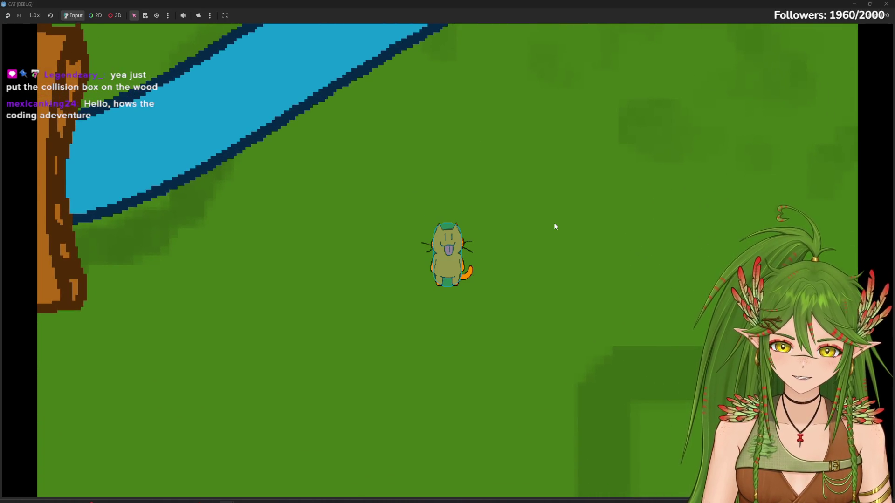
key("s")
key("d")
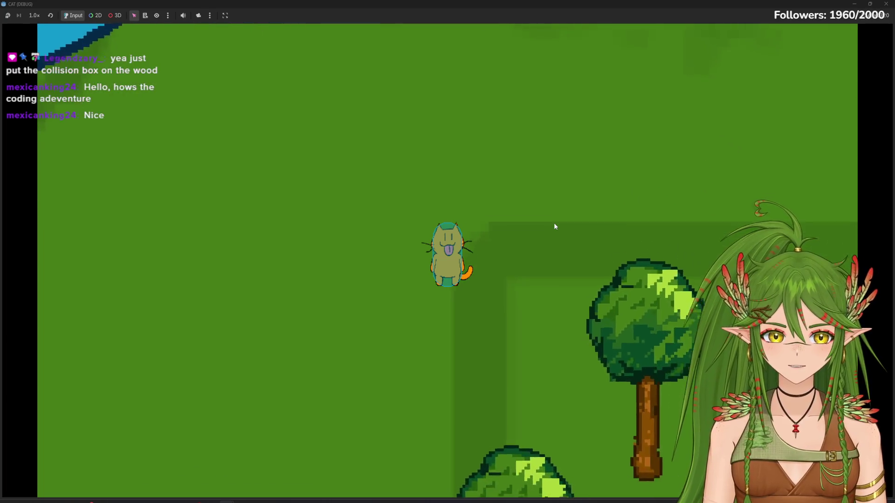
key("s")
key("d")
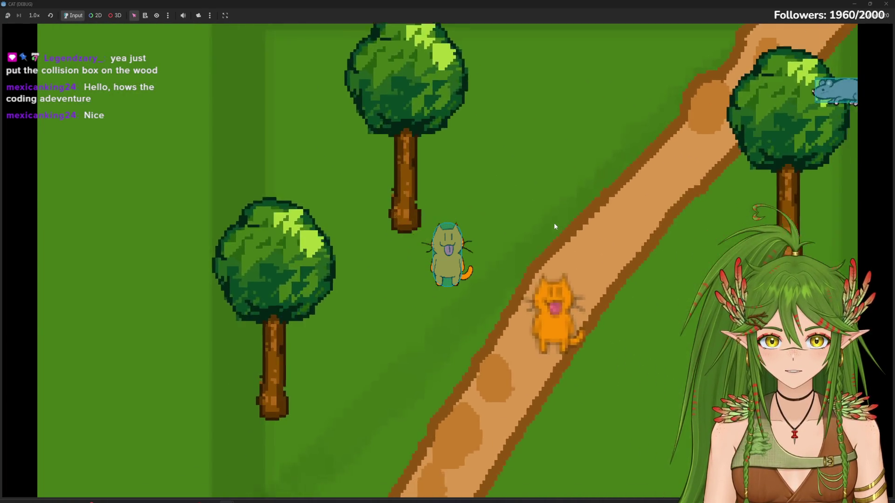
Step: Walk the cat over the wooden bridge to the stepping stones and back among the trees
key("d")
key("w")
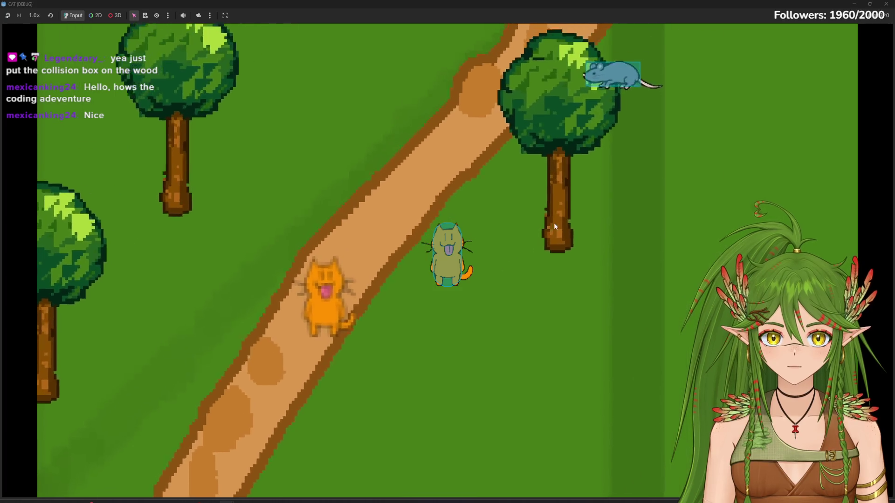
key("w")
key("a")
key("d")
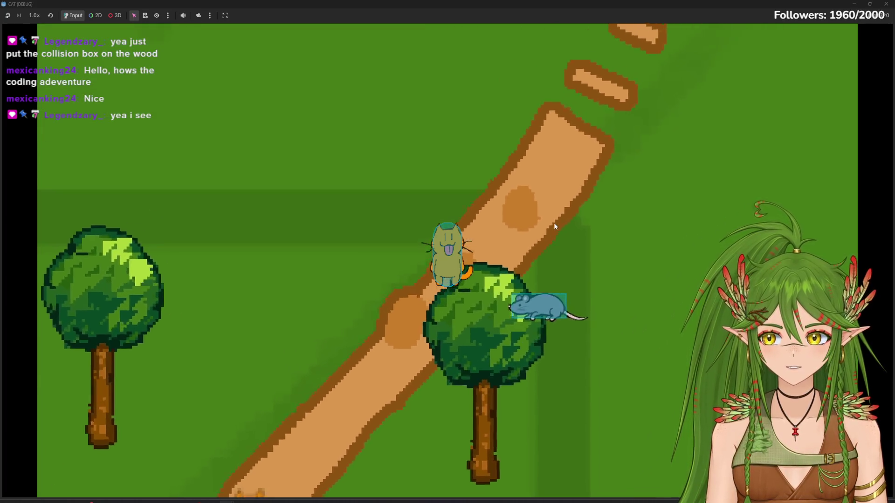
key("w")
key("d")
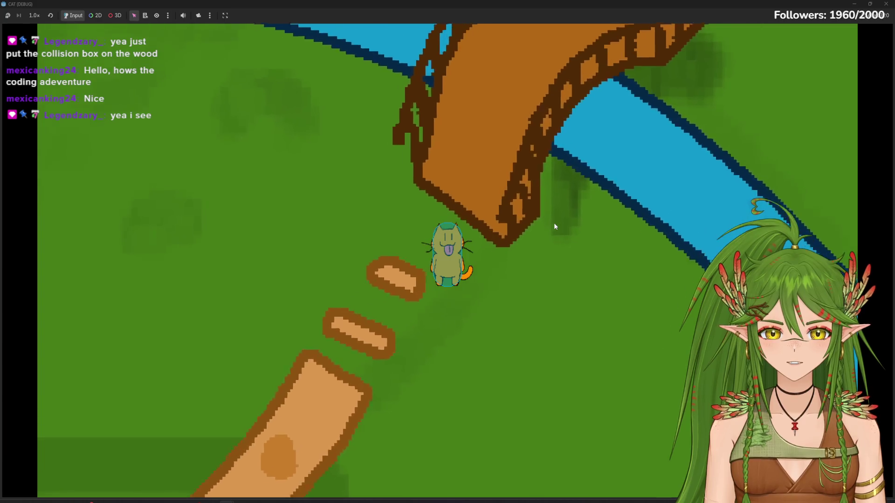
key("w")
key("d")
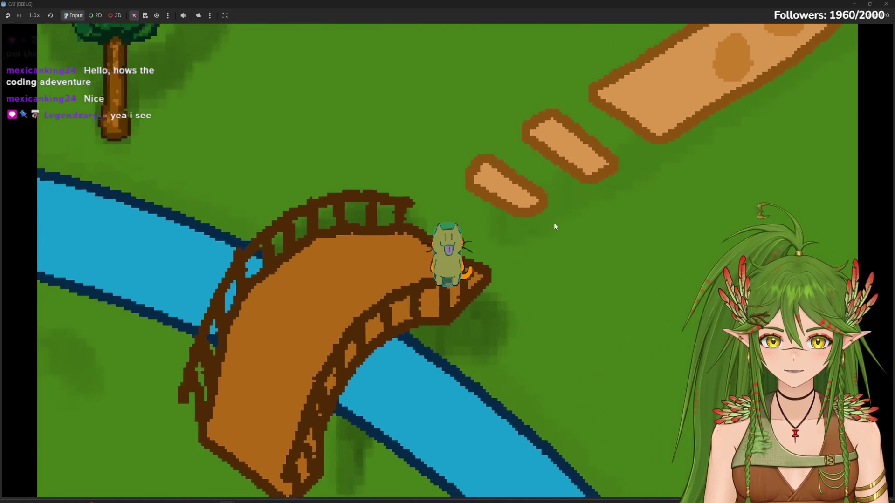
key("w")
key("d")
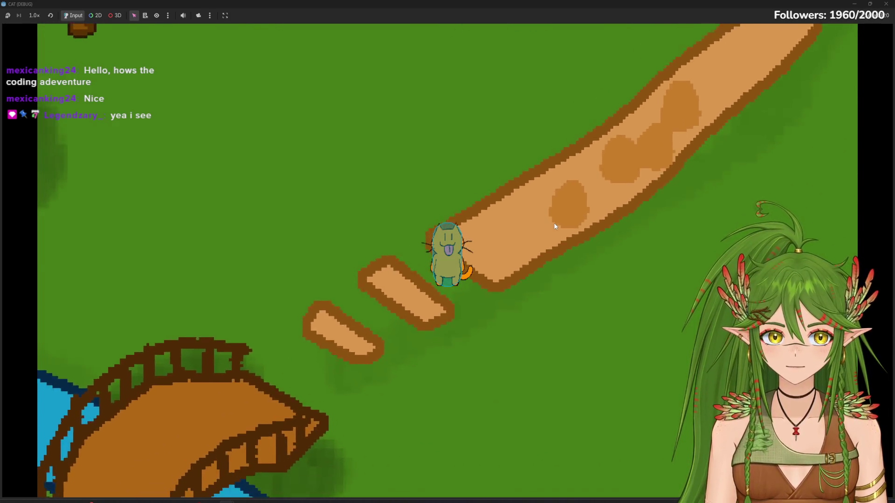
key("s")
key("a")
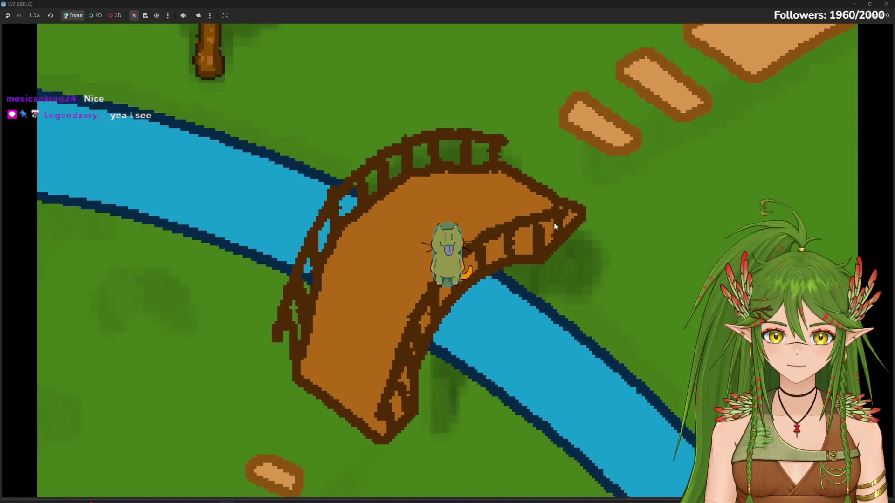
key("s")
key("a")
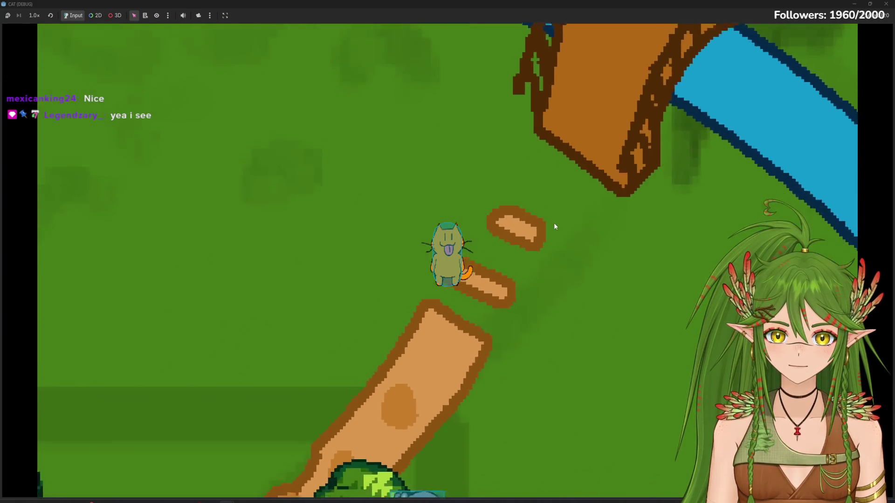
key("s")
key("a")
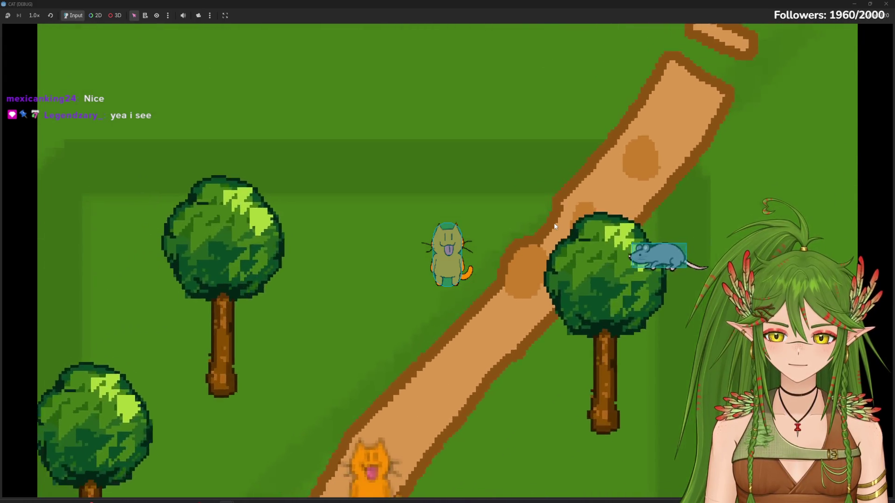
key("s")
key("a")
key("s")
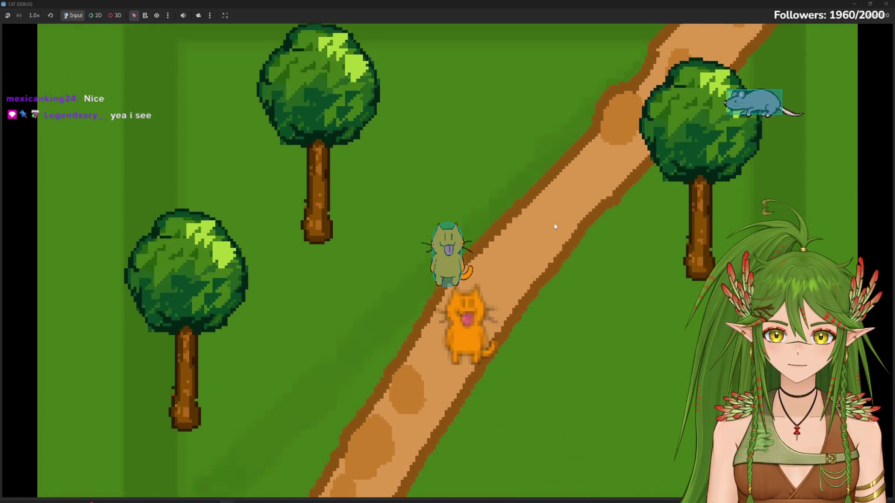
key("w")
key("a")
key("a")
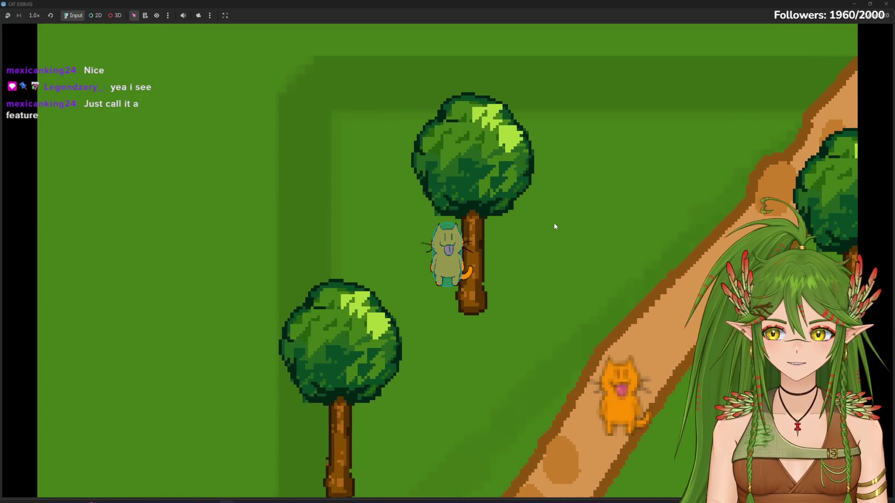
key("w")
key("d")
key("s")
key("s")
key("d")
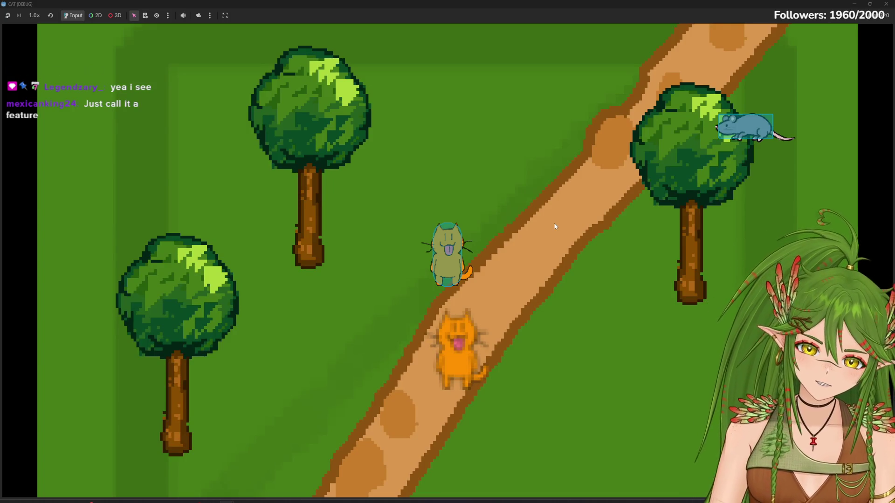
Step: Follow the dirt path into open grass and back, then stop the game with F8
key("s")
key("a")
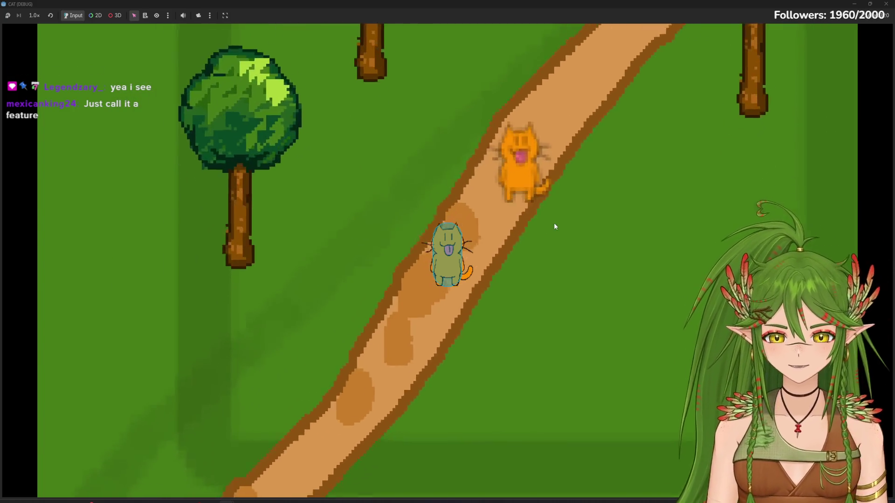
key("s")
key("a")
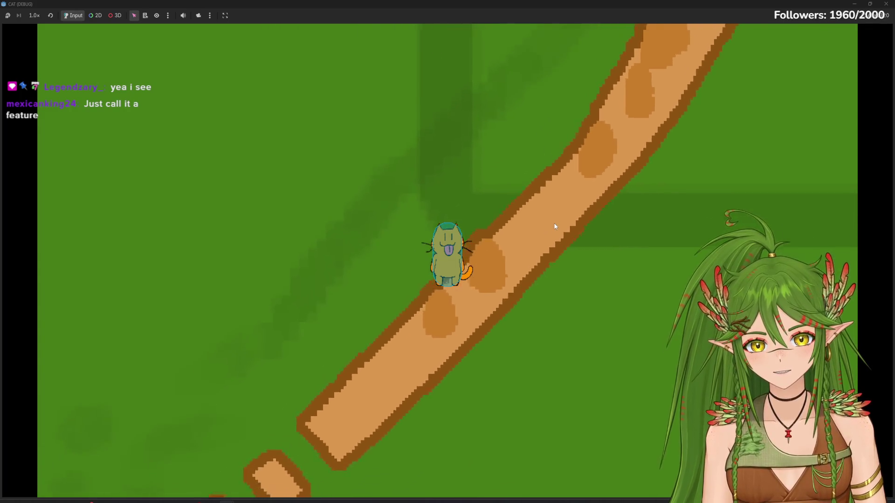
key("s")
key("a")
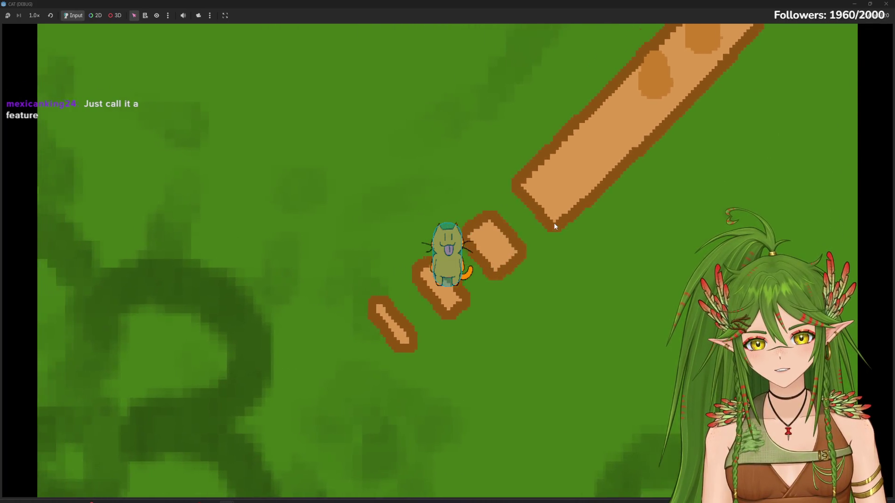
key("s")
key("a")
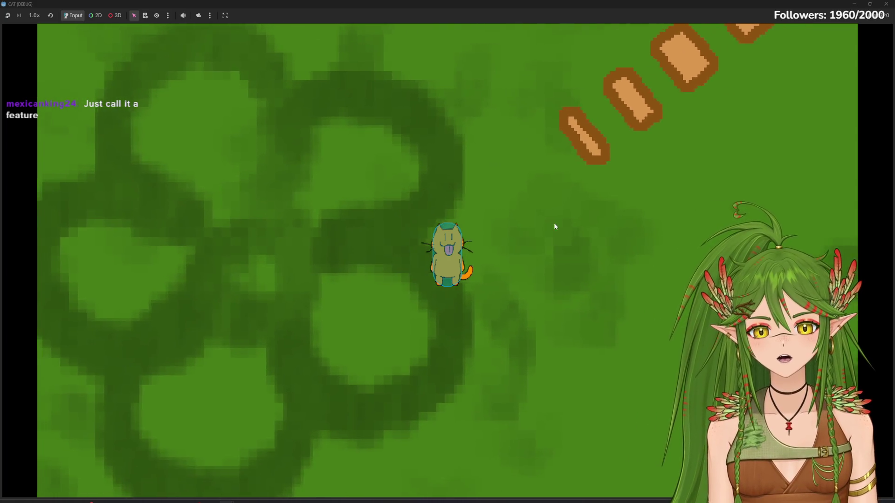
key("w")
key("d")
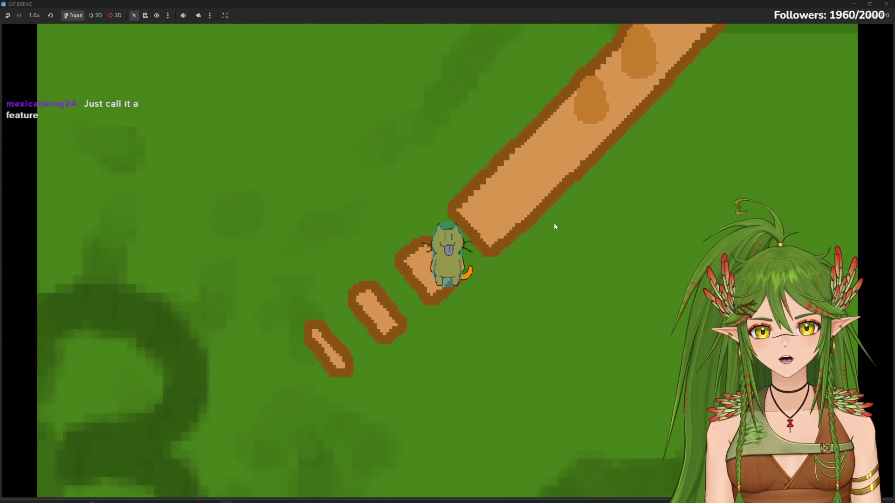
key("w")
key("d")
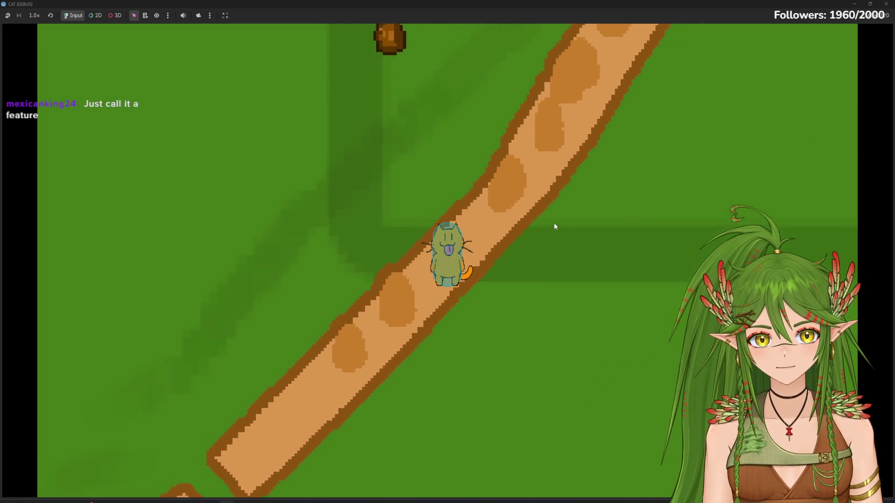
key("w")
key("d")
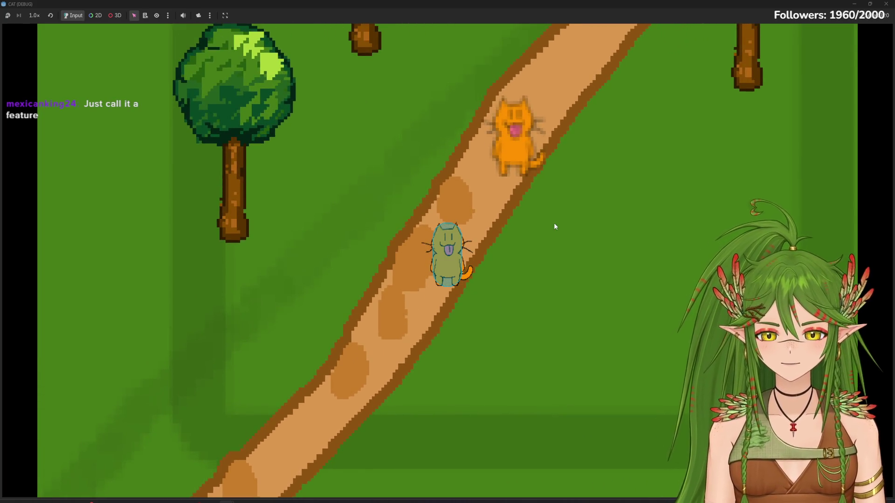
key("F8")
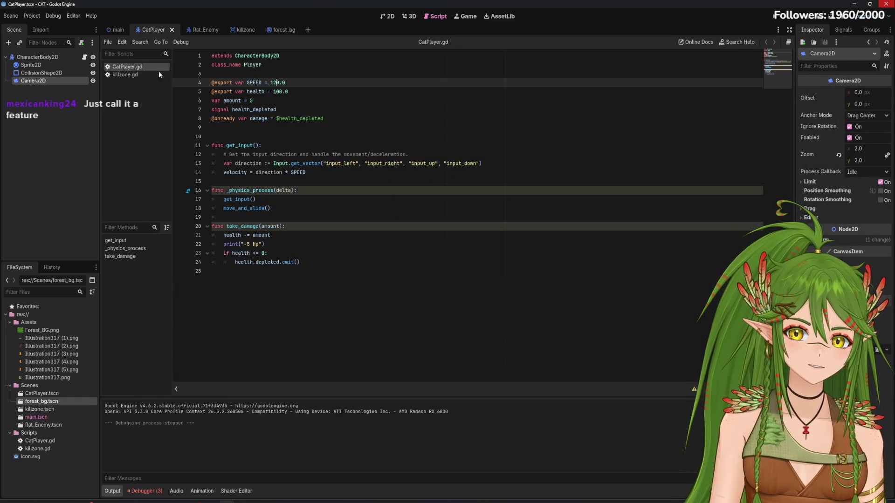
Step: Show the main scene in the 2D workspace and zoom out over the forest map
left_click(386, 16)
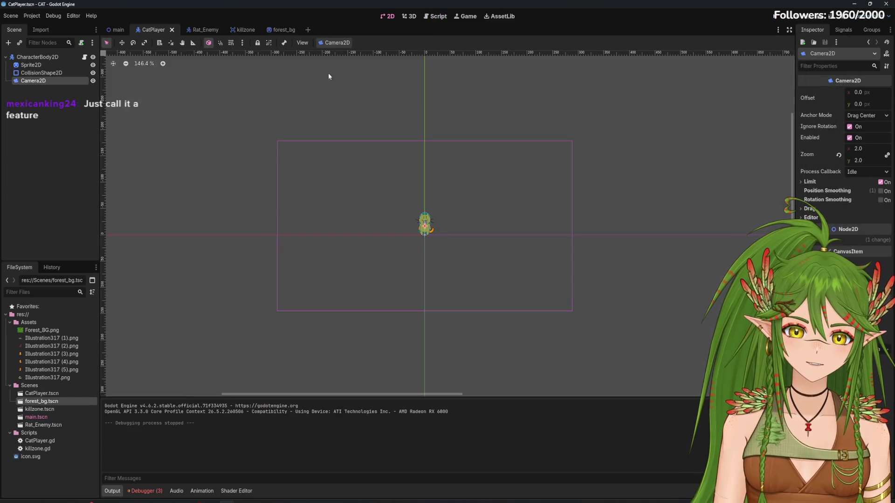
left_click(119, 29)
scroll(419, 242, "down", 5)
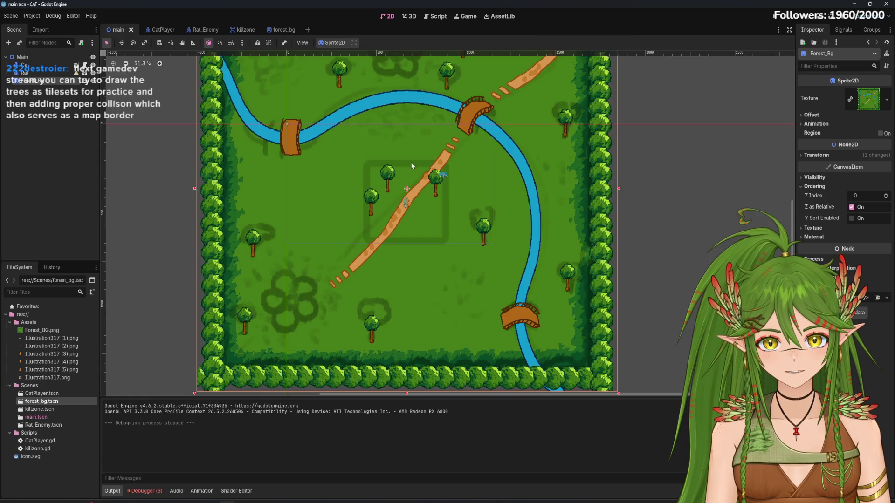
scroll(412, 166, "up", 8)
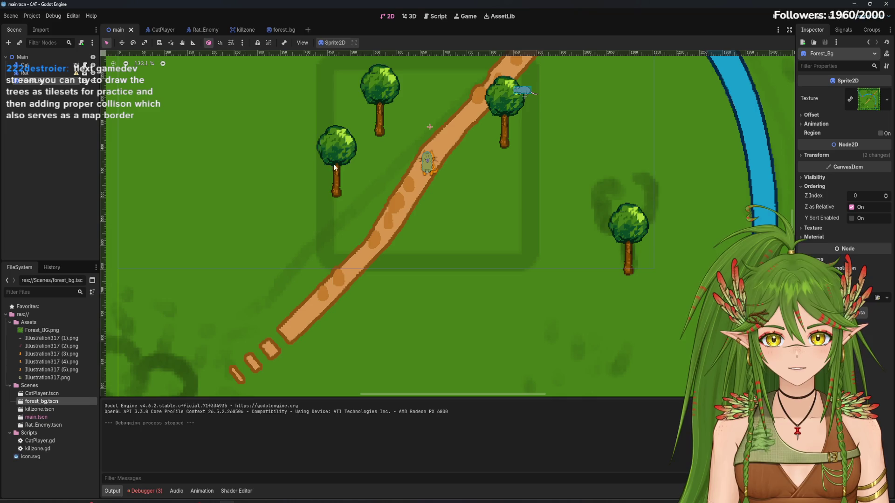
scroll(557, 278, "down", 11)
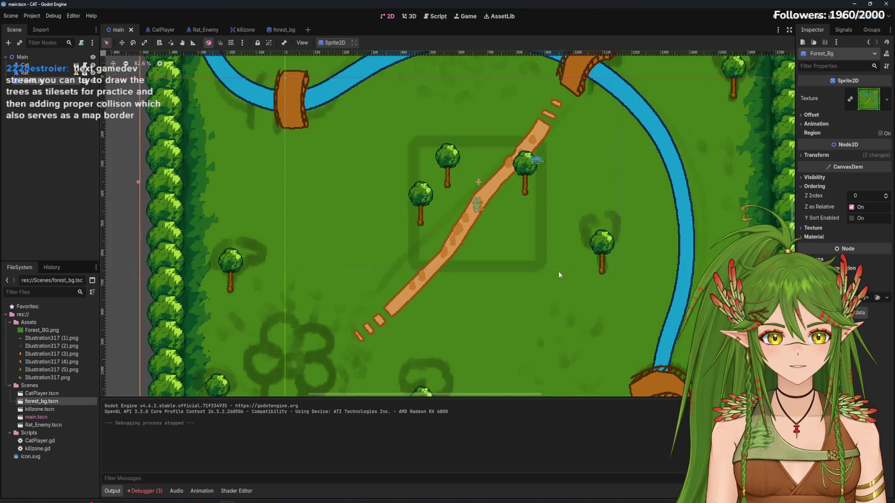
scroll(536, 219, "up", 1)
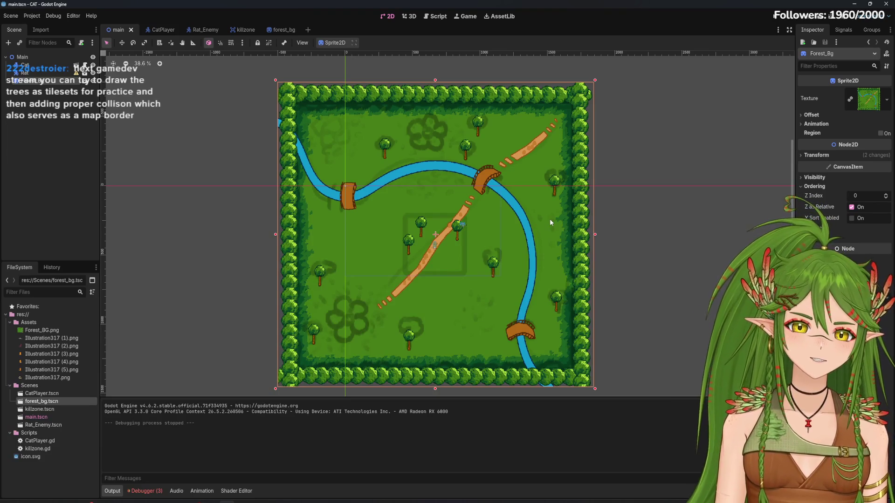
scroll(510, 211, "up", 4)
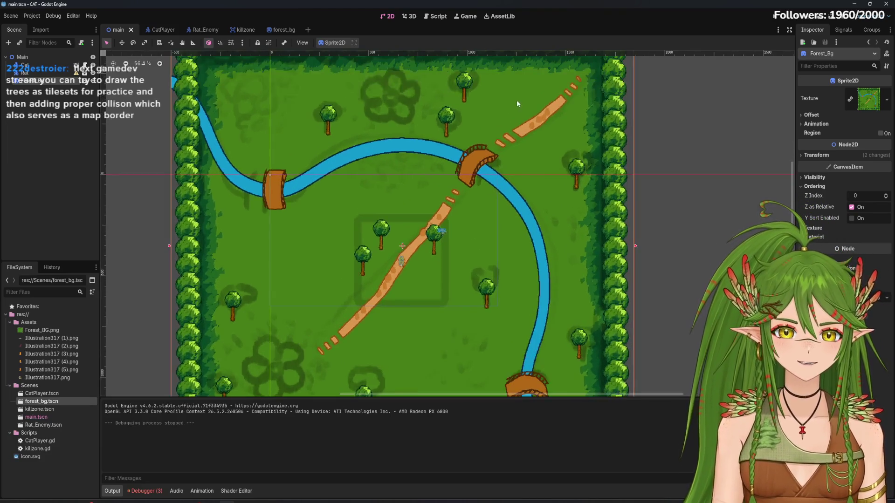
scroll(536, 274, "down", 6)
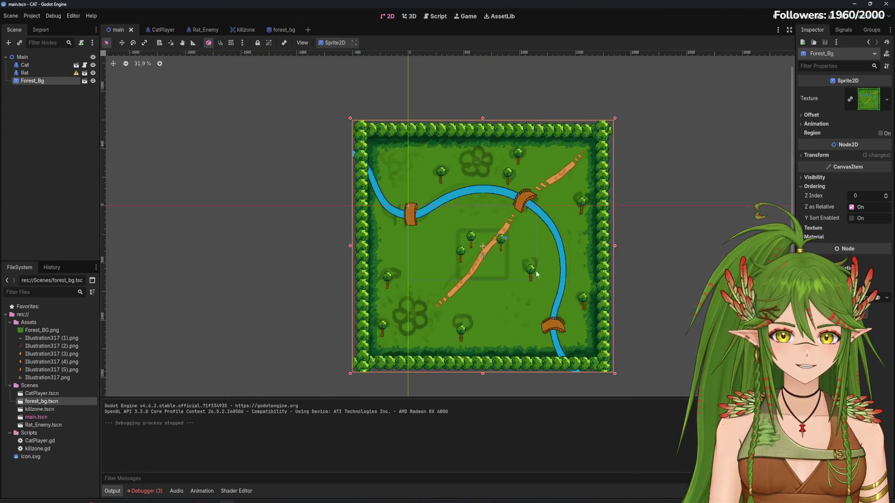
scroll(583, 247, "down", 5)
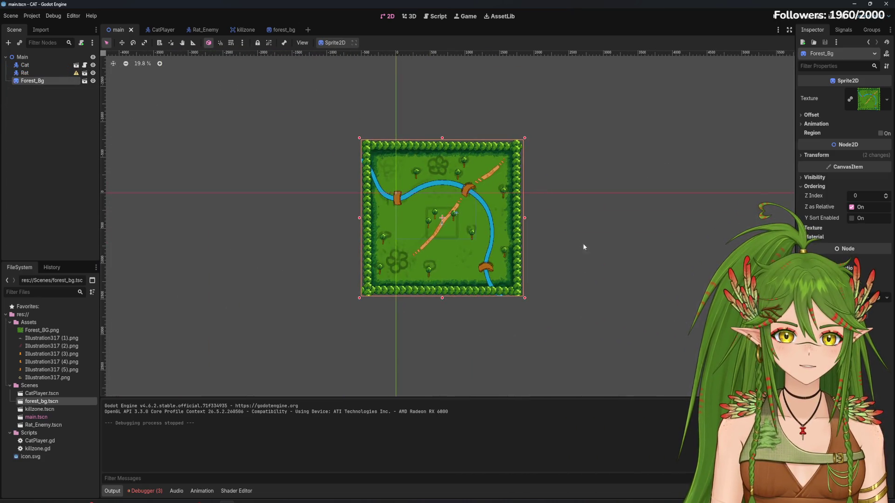
scroll(459, 262, "up", 4)
scroll(512, 280, "down", 2)
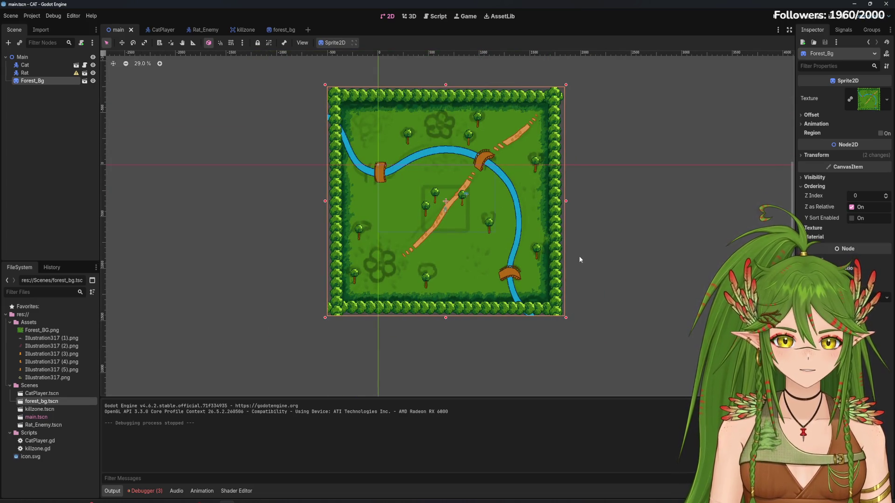
scroll(560, 235, "up", 9)
scroll(558, 236, "up", 2)
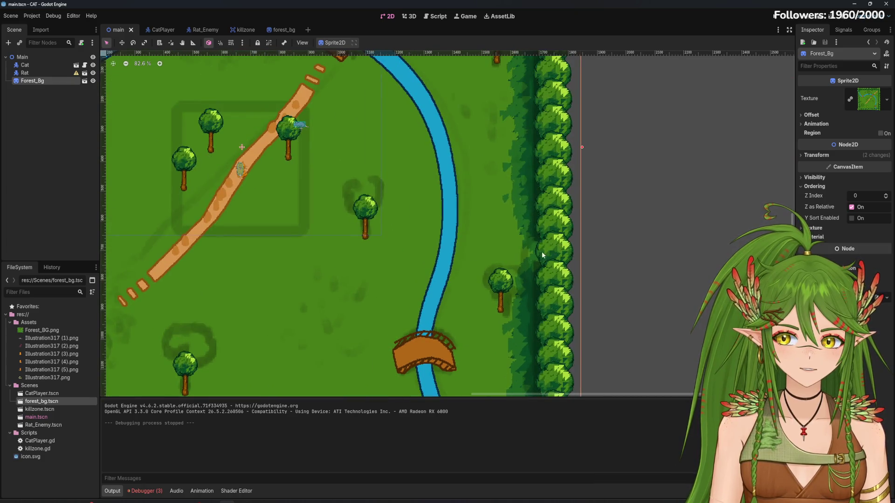
scroll(542, 251, "down", 9)
scroll(496, 252, "up", 4)
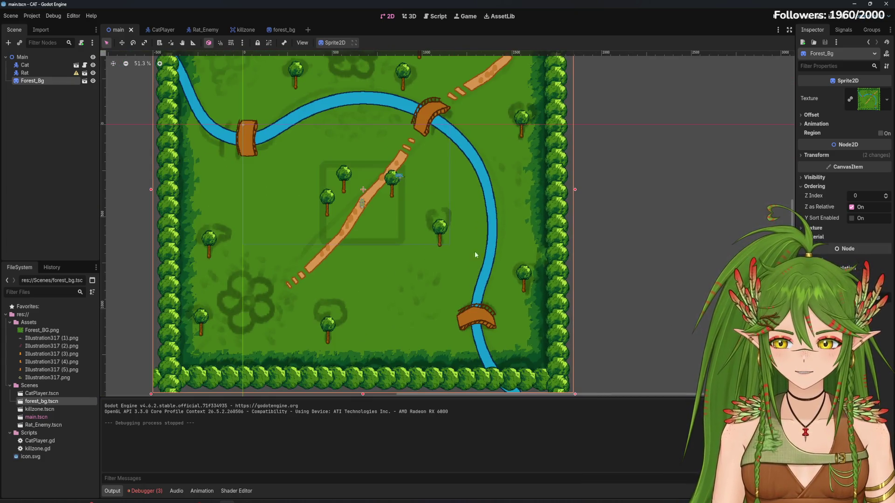
scroll(503, 247, "left", 2)
scroll(547, 241, "down", 10)
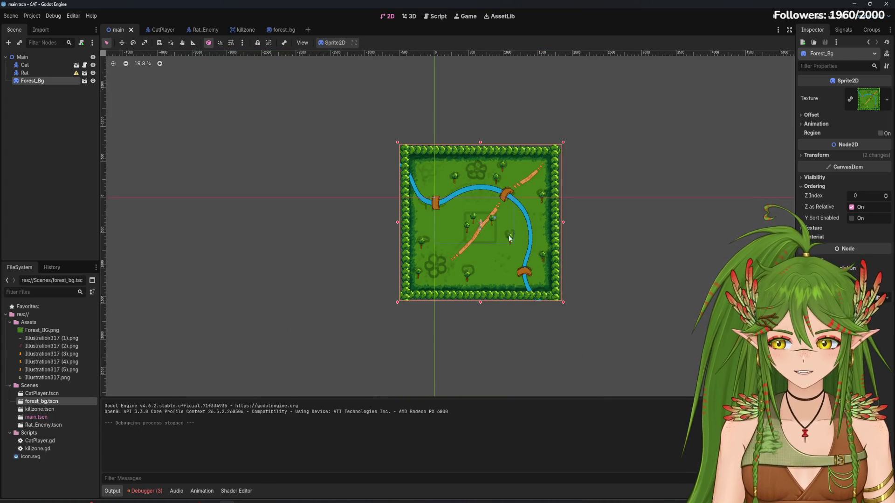
scroll(514, 240, "up", 6)
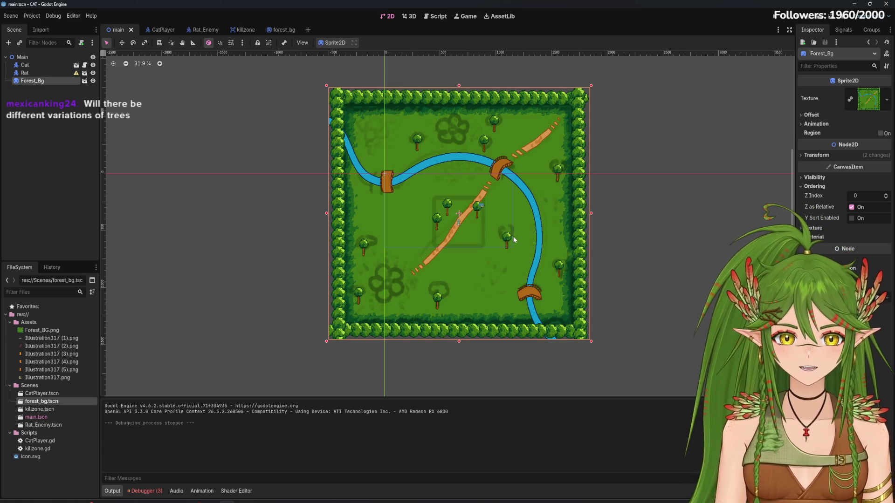
scroll(514, 239, "up", 10)
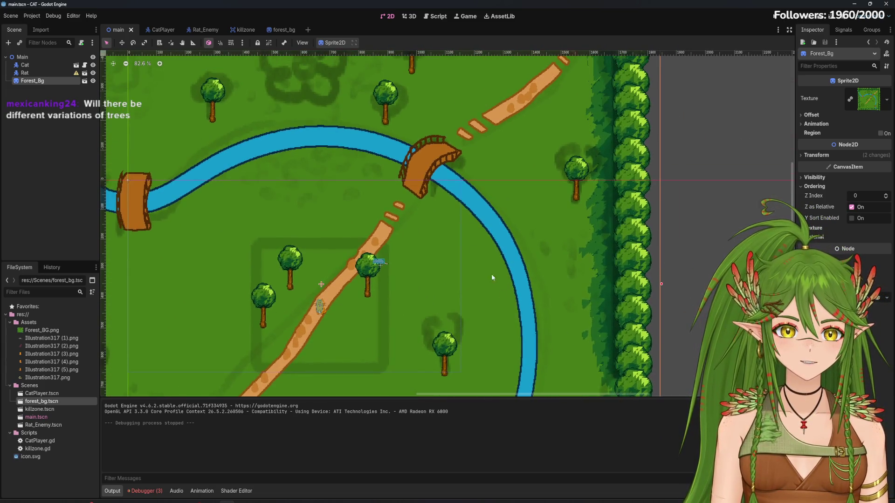
scroll(472, 227, "up", 3)
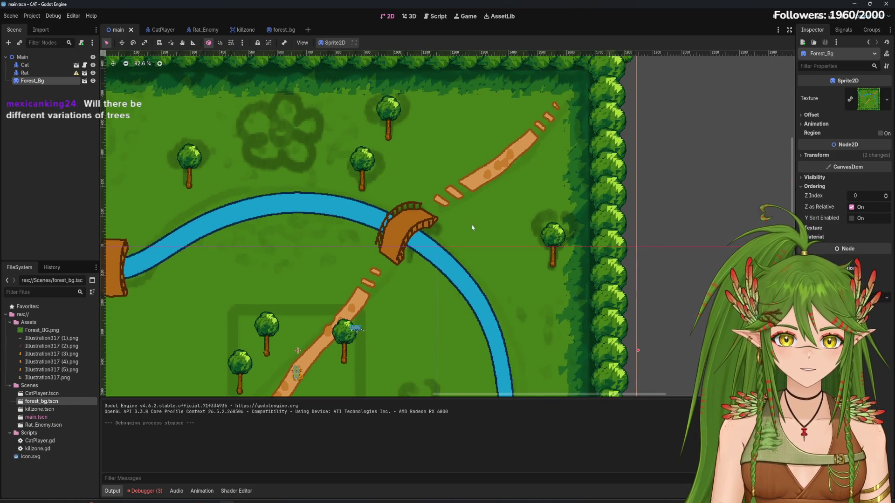
scroll(311, 185, "left", 5)
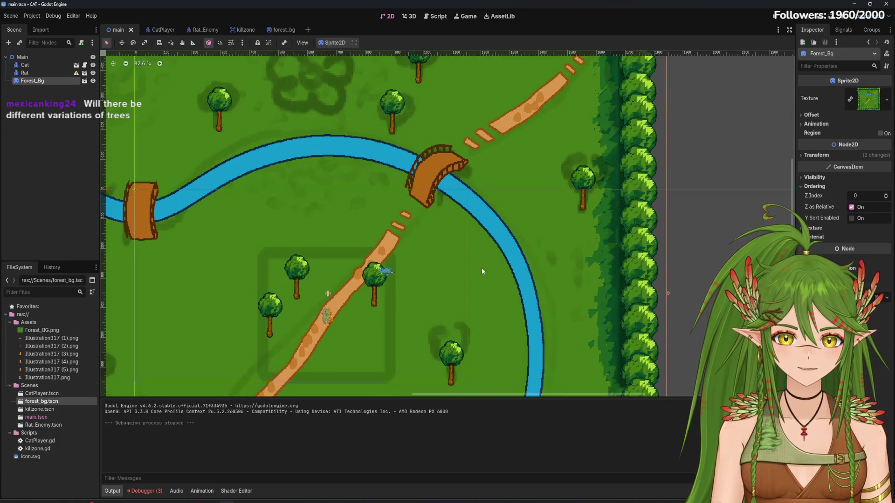
scroll(497, 289, "down", 3)
scroll(400, 258, "up", 1)
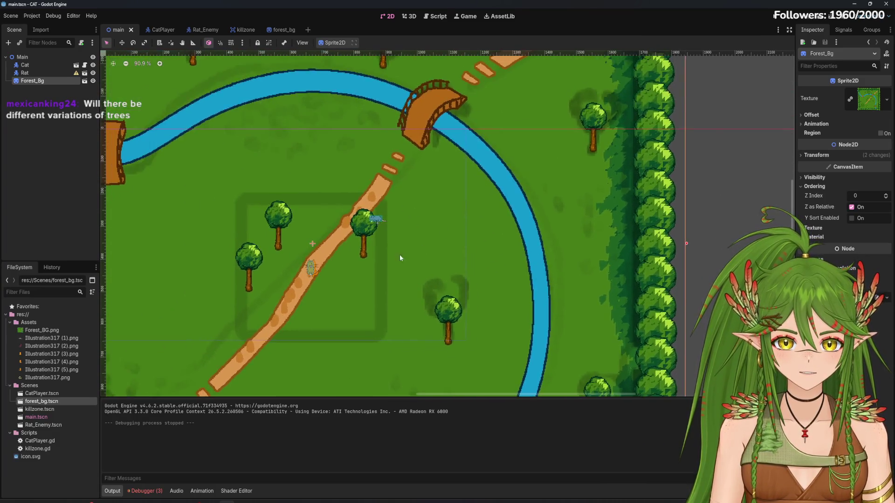
scroll(400, 258, "up", 2)
mouse_move(371, 214)
left_mouse_down()
mouse_move(390, 237)
mouse_move(372, 221)
left_mouse_up()
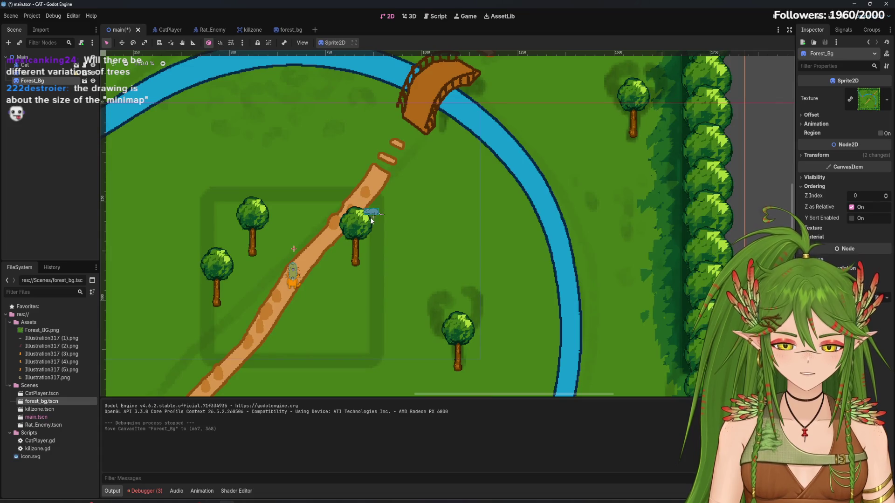
key("ctrl+z")
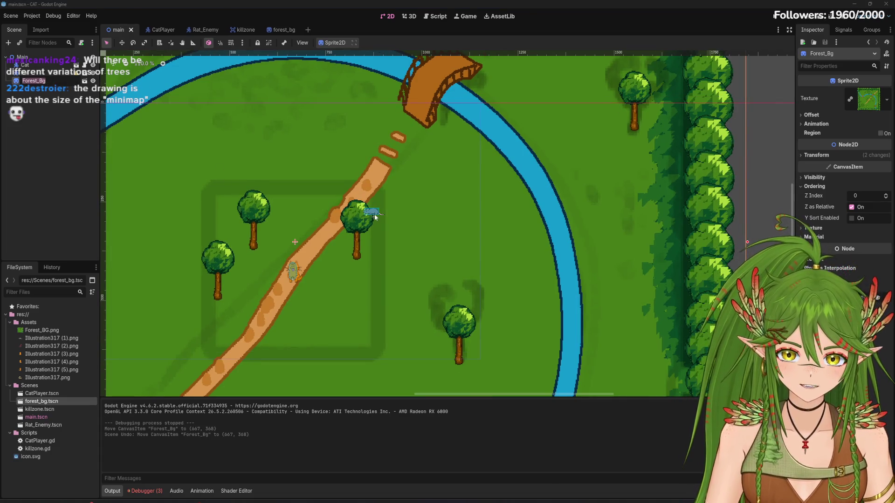
double_click(372, 212)
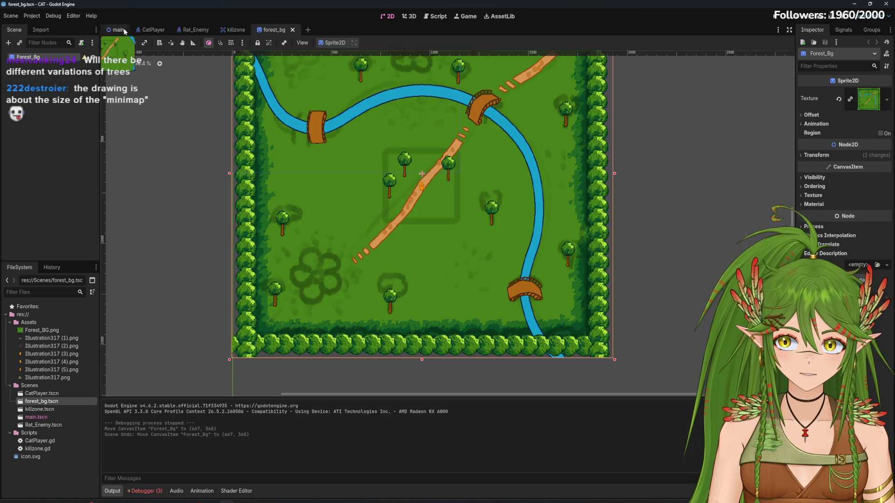
left_click(118, 29)
left_click_drag(370, 209, 261, 230)
key("ctrl+z")
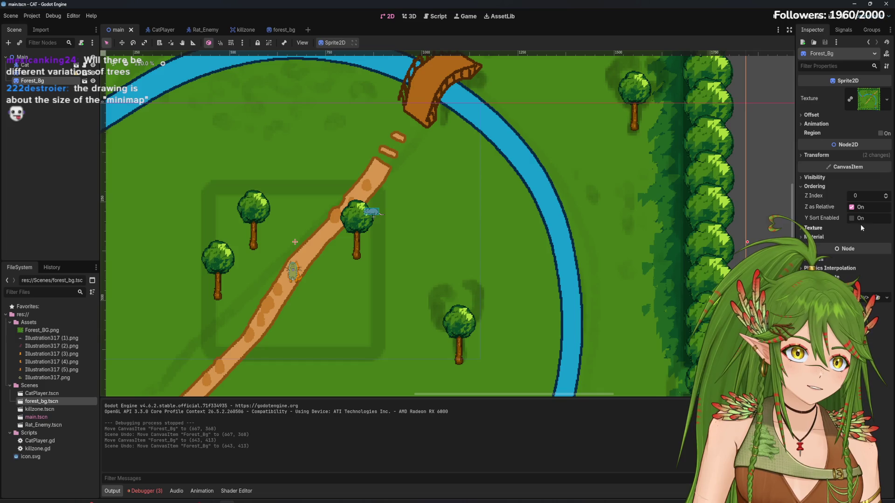
Step: Undo the accidental background move and the last stretch mode project setting change
right_click(56, 86)
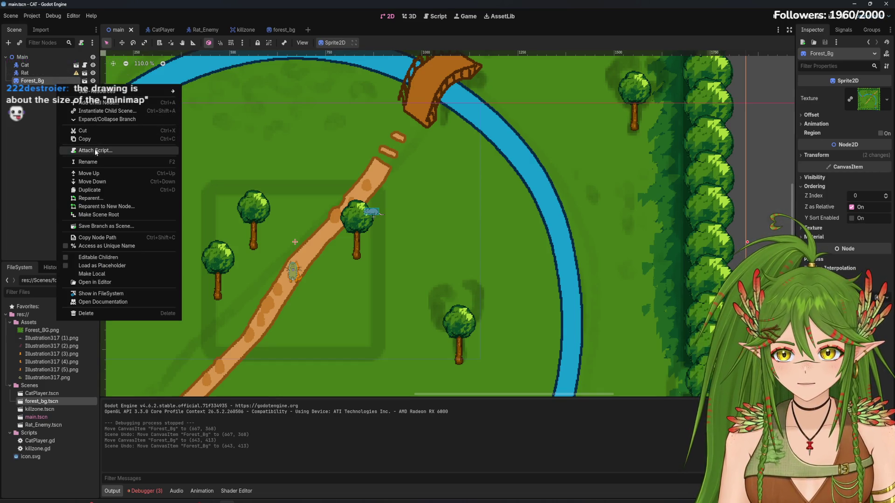
left_click(376, 270)
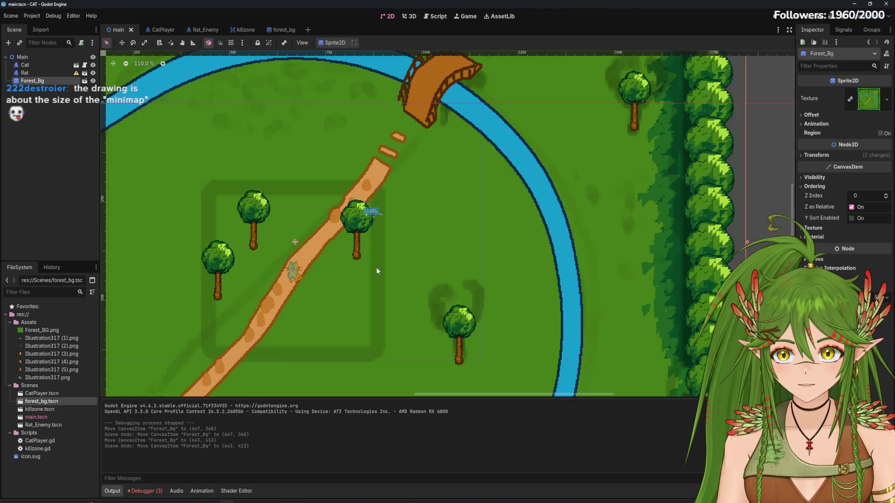
left_click(377, 212)
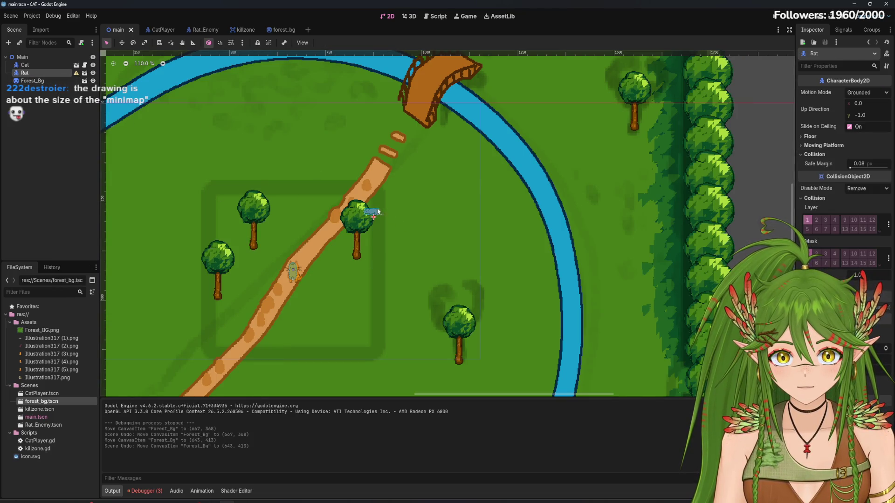
left_click_drag(377, 212, 385, 208)
key("ctrl+z")
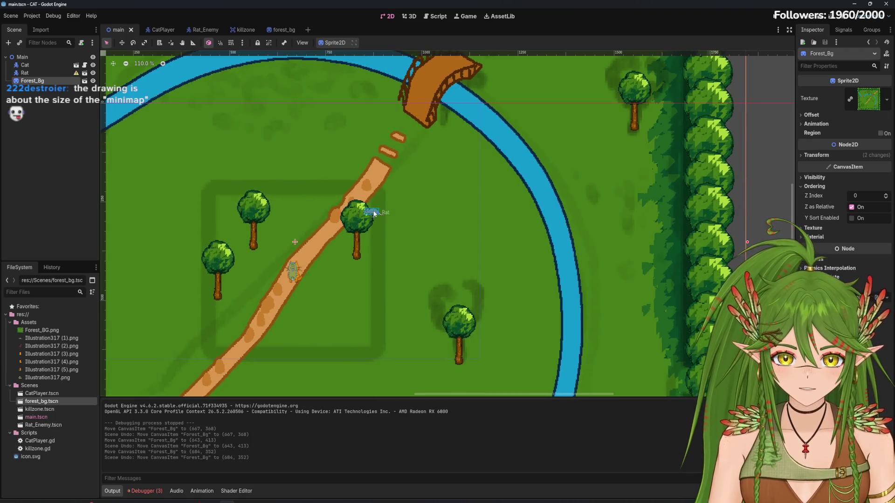
left_click(44, 71)
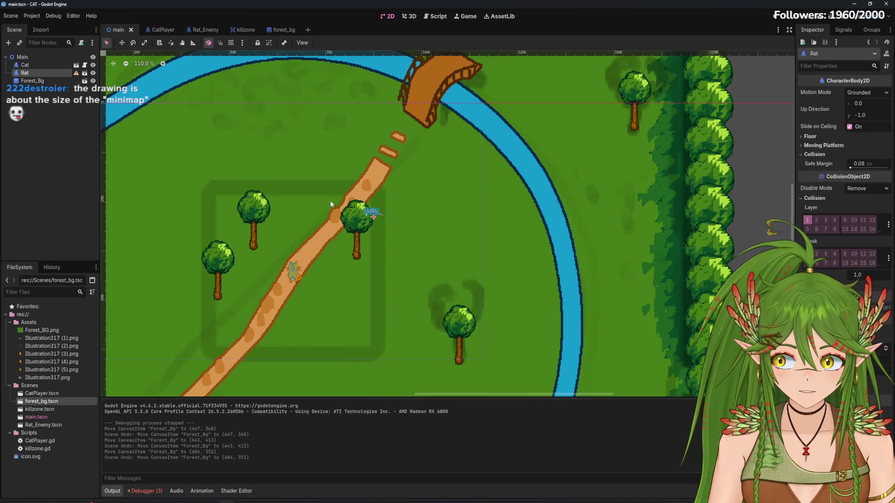
left_click(372, 220)
key("ctrl+z")
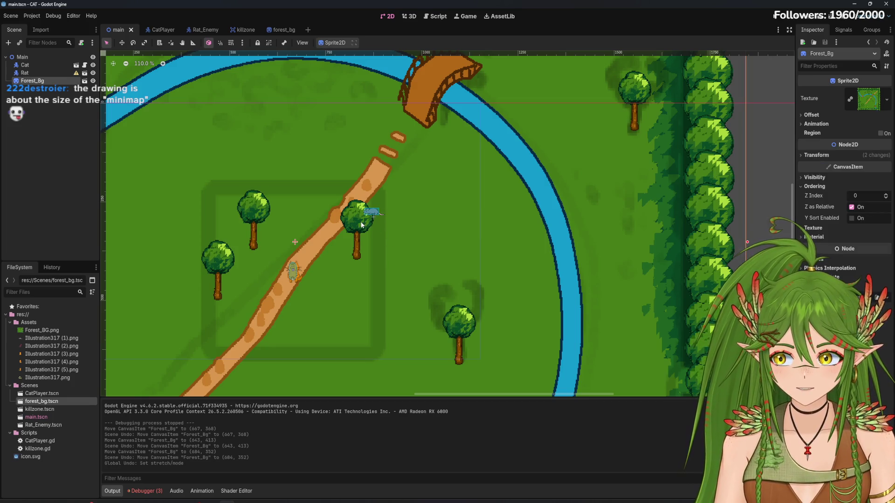
Step: Check the Rat and Forest_Bg node actions without running any, then recentre on the map
left_click(41, 73)
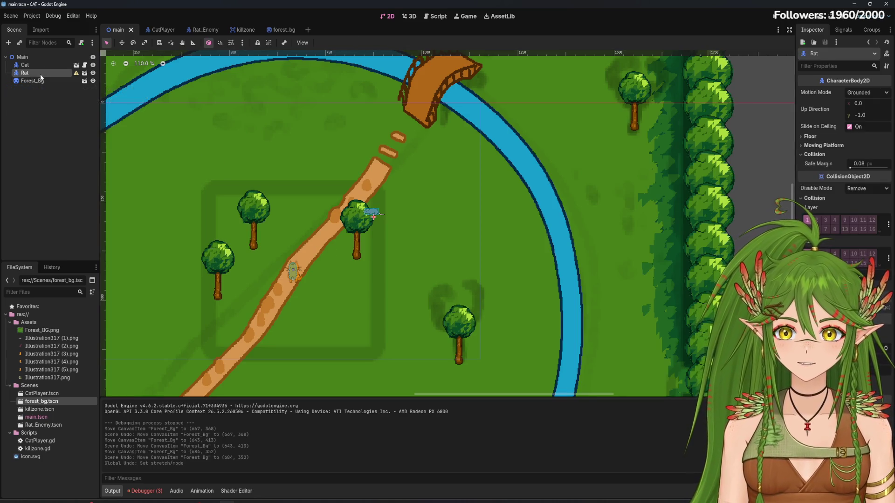
right_click(40, 74)
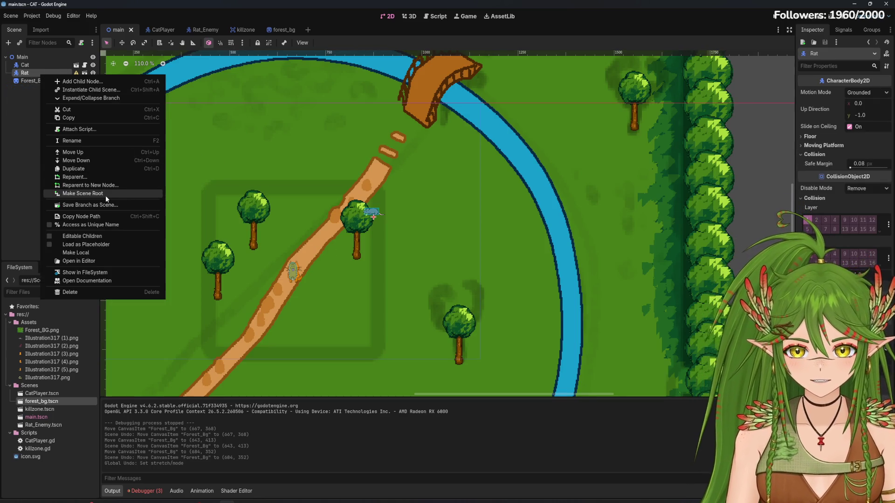
left_click(18, 84)
right_click(33, 84)
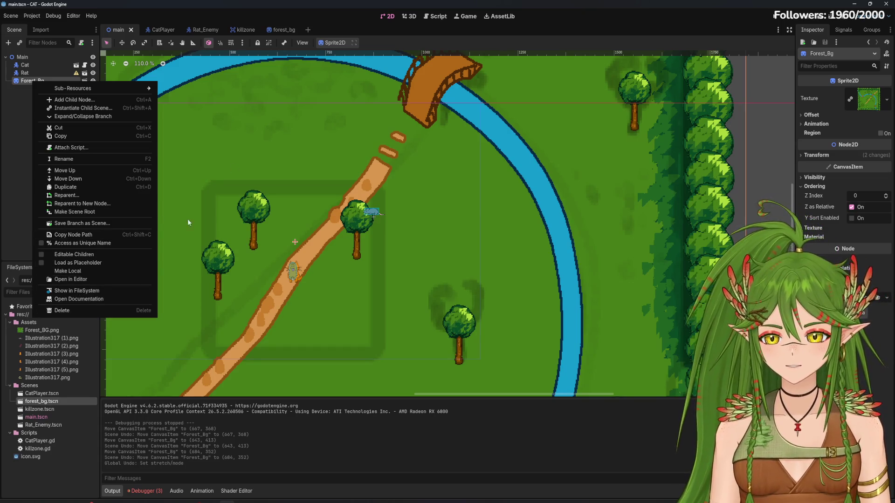
key("Escape")
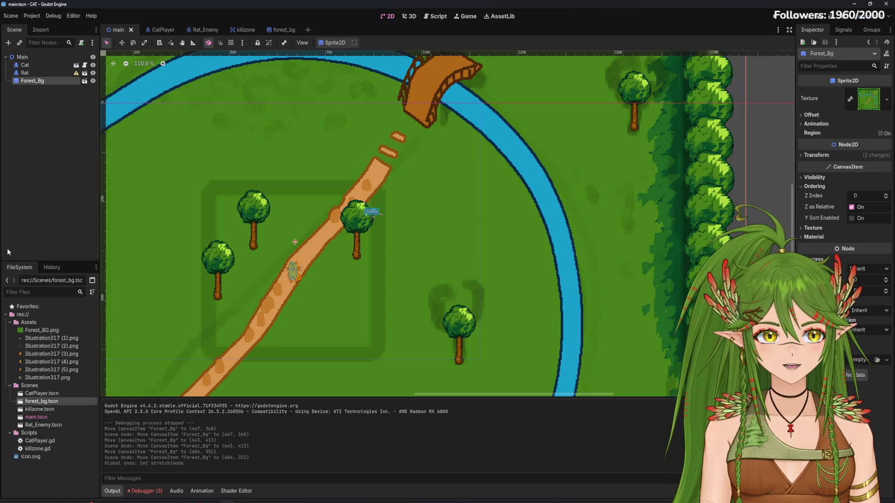
right_click(57, 83)
left_click(61, 74)
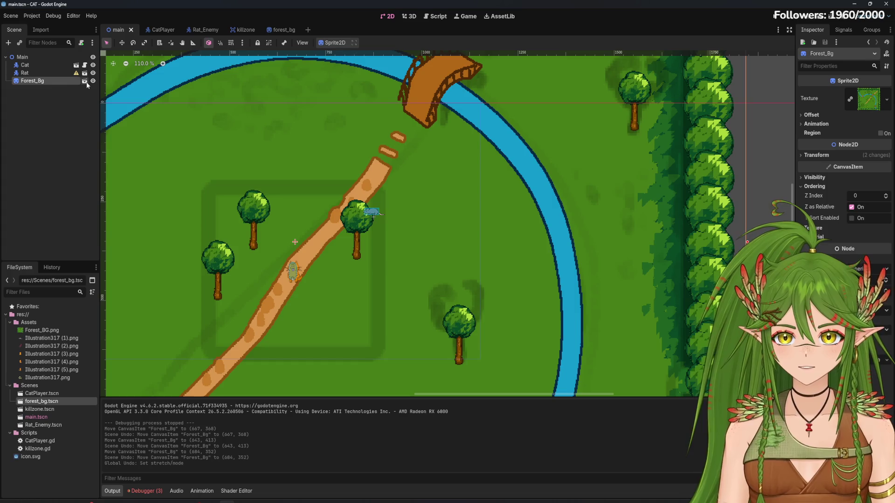
right_click(46, 83)
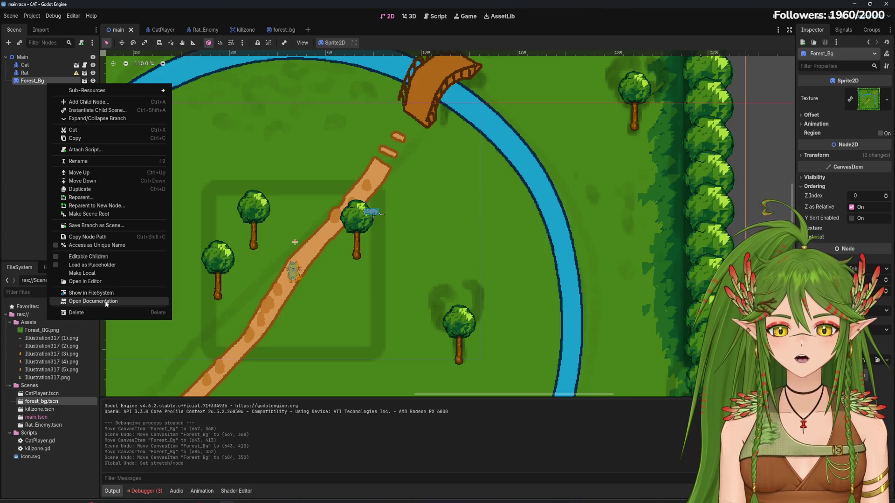
left_click(22, 192)
scroll(385, 251, "down", 15)
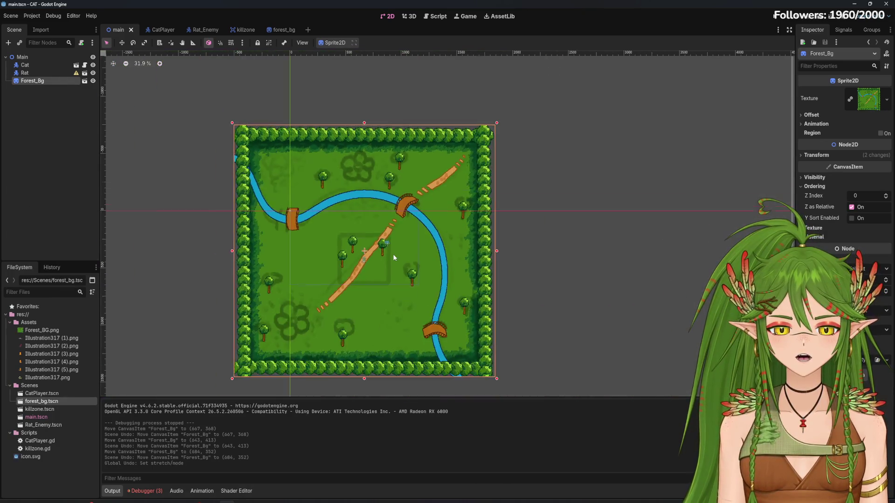
left_click_drag(518, 237, 546, 240)
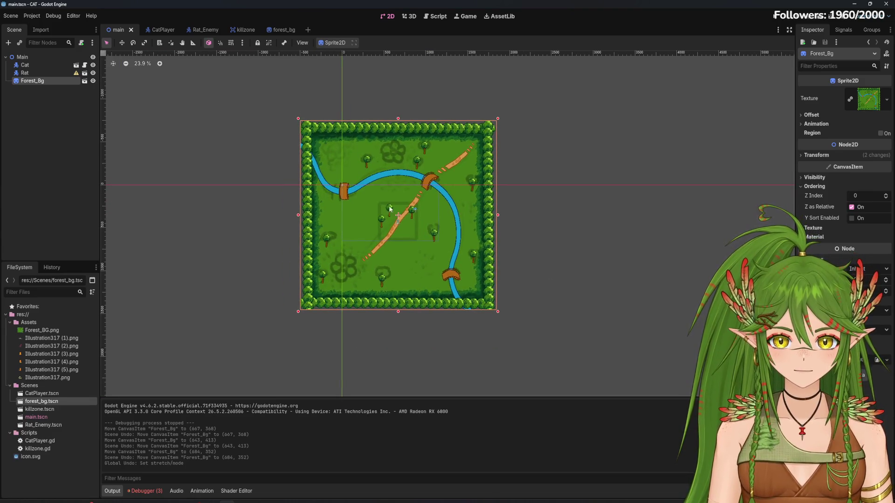